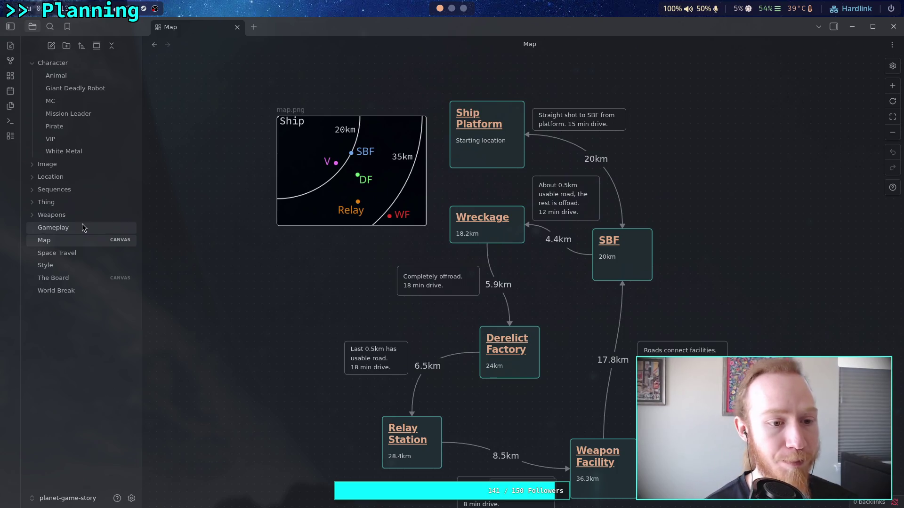
Step: Open The Board canvas and zoom in on the Primary Mission group of story cards
left_click(98, 277)
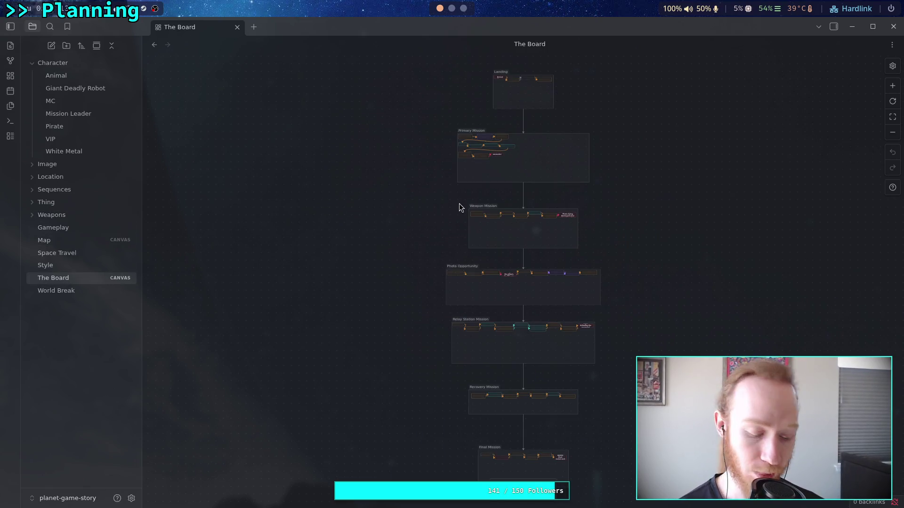
scroll(458, 216, "up", 10)
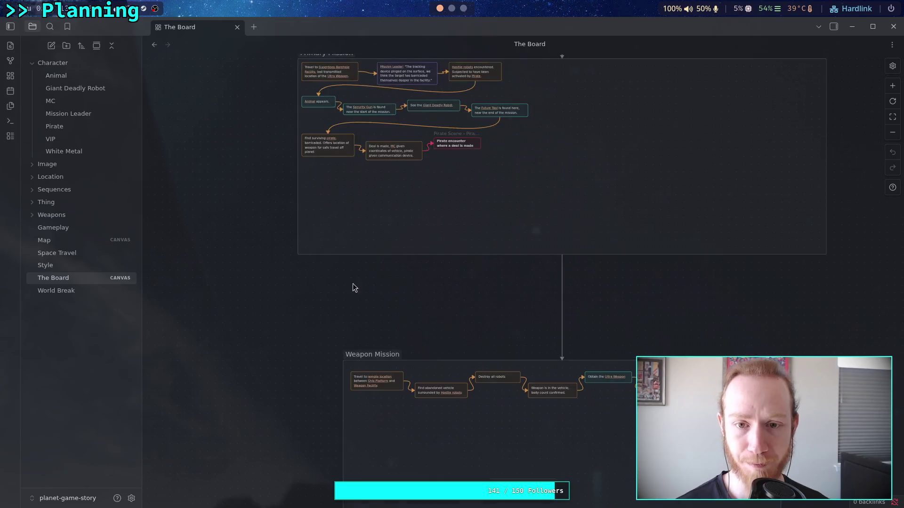
scroll(429, 162, "up", 5)
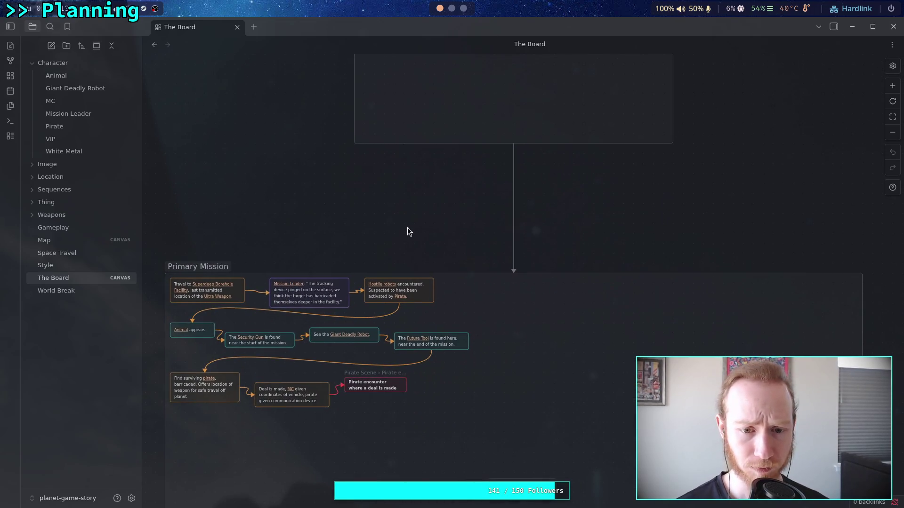
left_click_drag(393, 204, 441, 217)
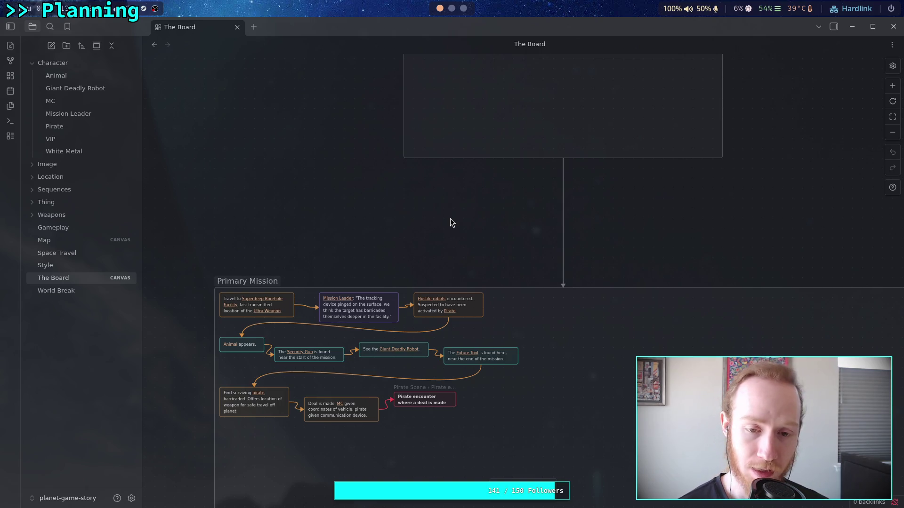
scroll(451, 221, "up", 2)
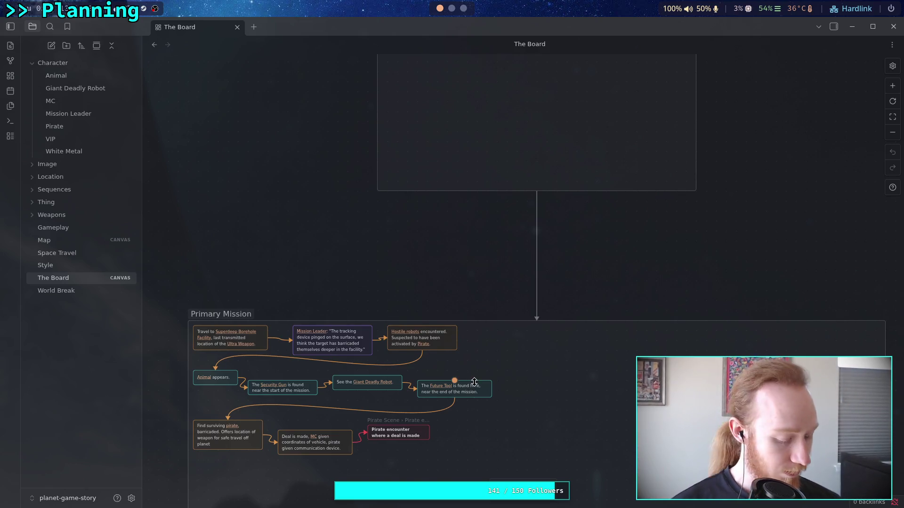
Step: Select the last row of pirate cards and move it further down the canvas
scroll(474, 382, "up", 5)
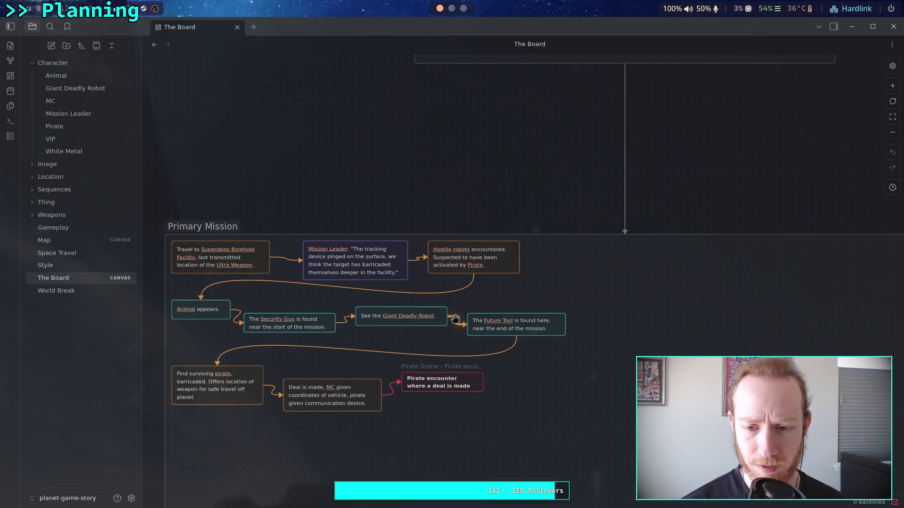
scroll(455, 319, "down", 1)
scroll(455, 319, "left", 1)
left_click_drag(242, 422, 512, 355)
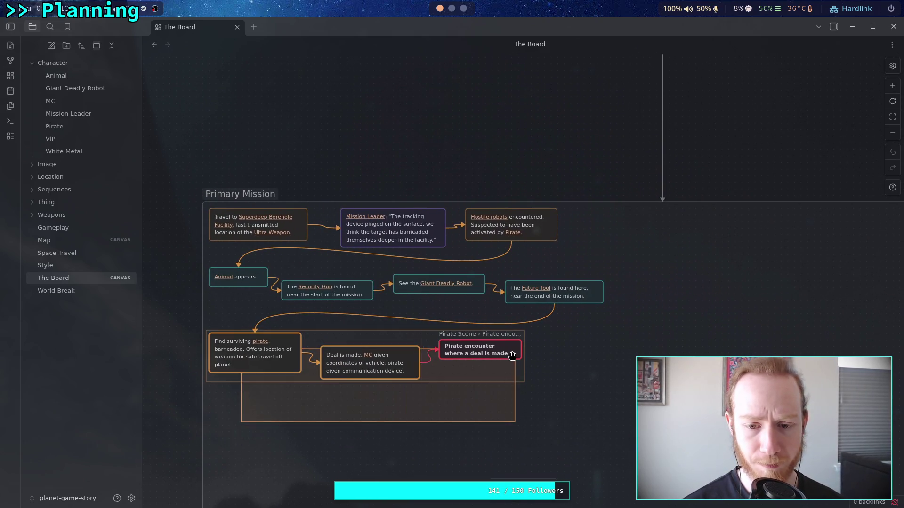
left_click_drag(278, 355, 285, 414)
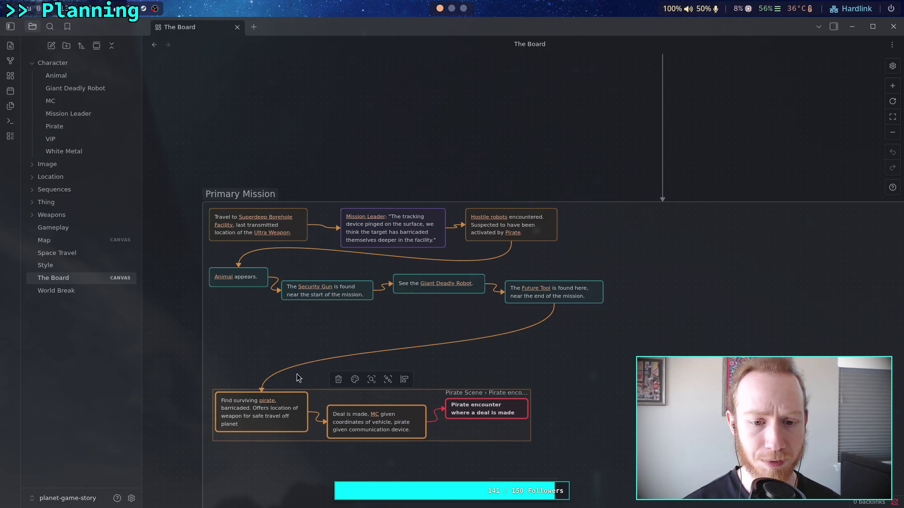
left_click(332, 328)
Step: Create a new empty card in the gap and begin editing its text
double_click(331, 327)
left_click(322, 305)
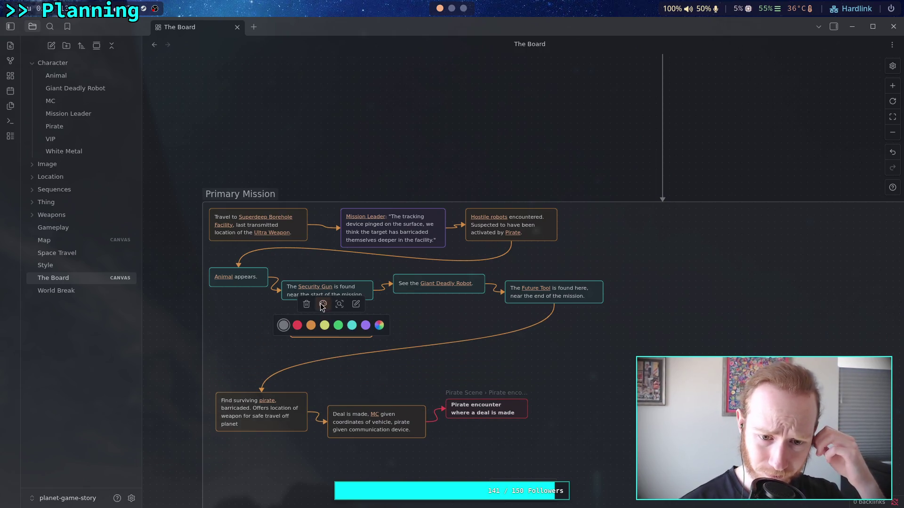
left_click(284, 325)
left_click(274, 344)
double_click(330, 329)
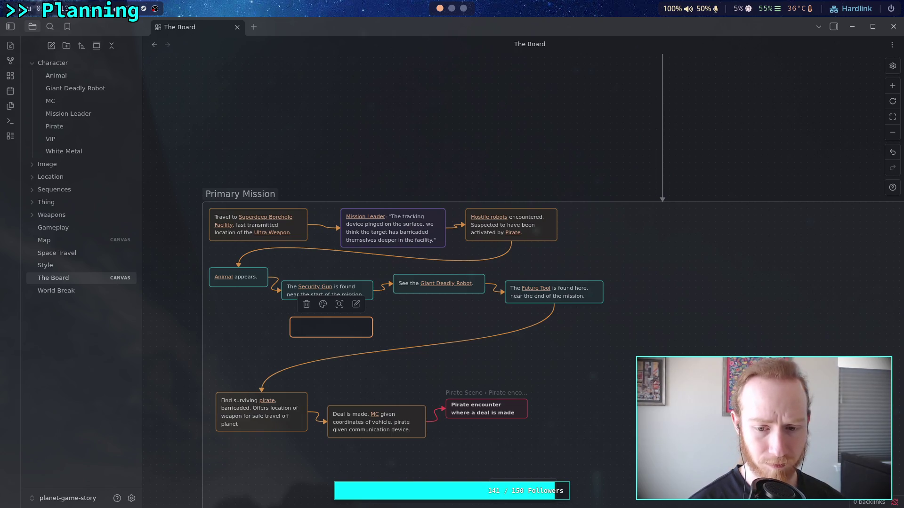
Step: Write that the vehicle containing the Ultra Weapon is located independently and its occupants are terminated by White Metal
type("W")
key("BackSpace")
type("The ")
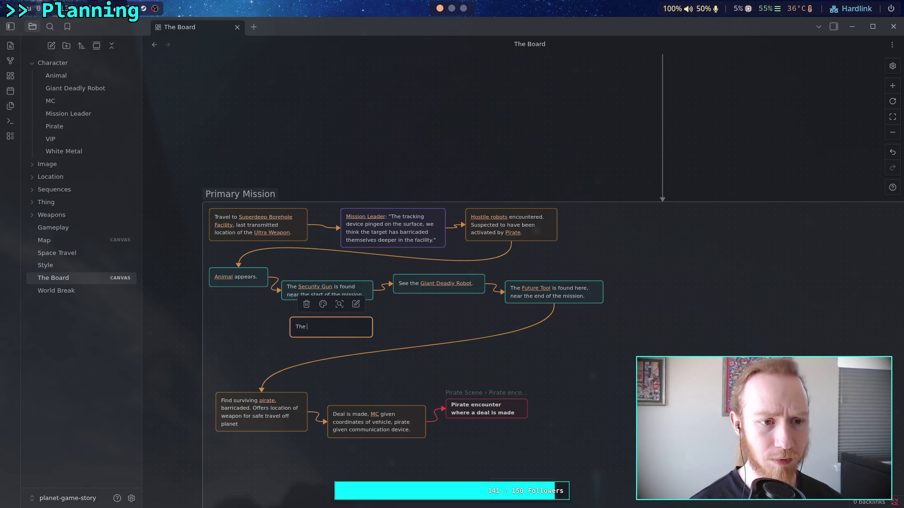
type("vehicl")
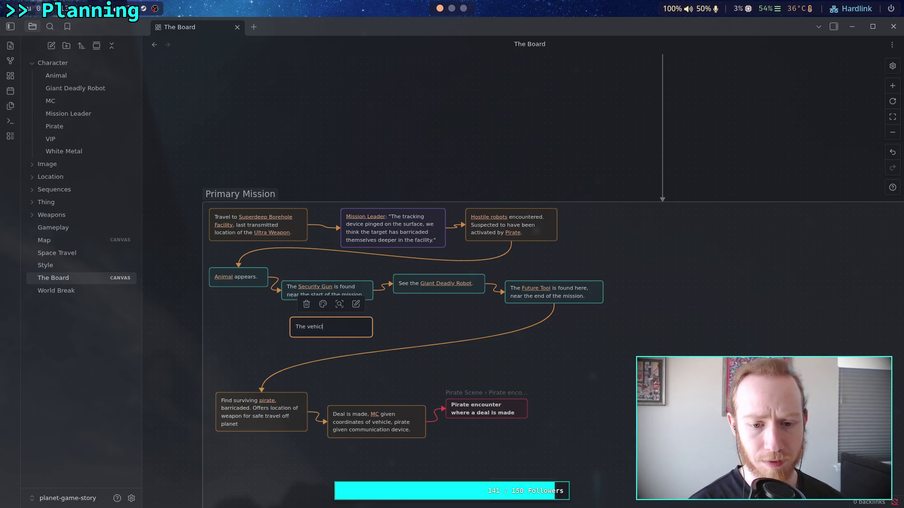
type("e containin")
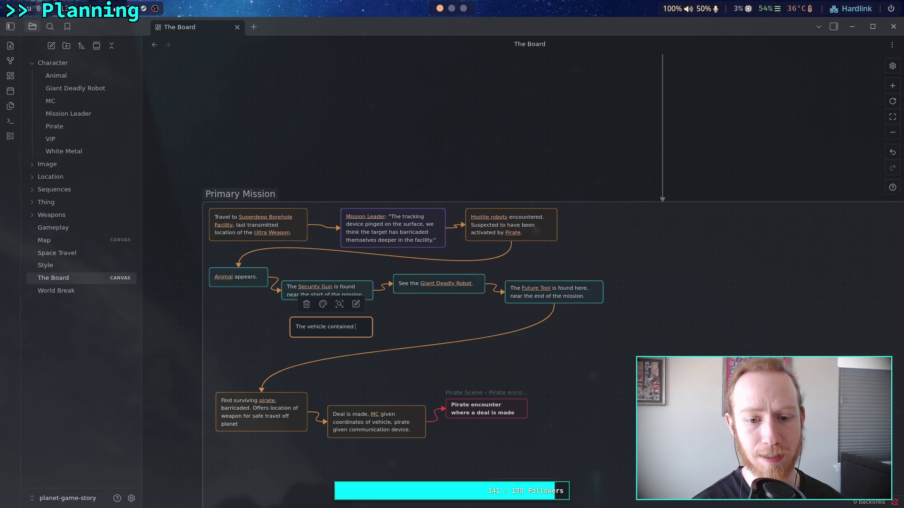
type("g the [[Ult")
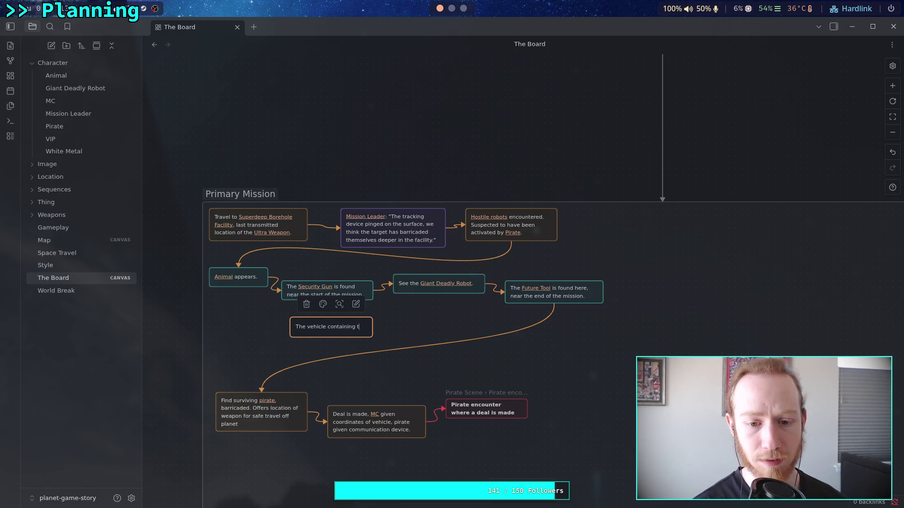
key("Return")
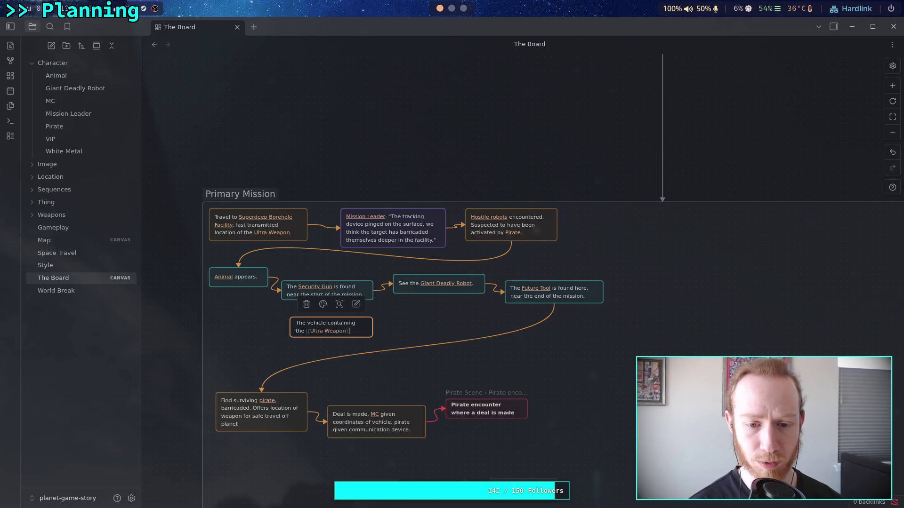
type("is located in")
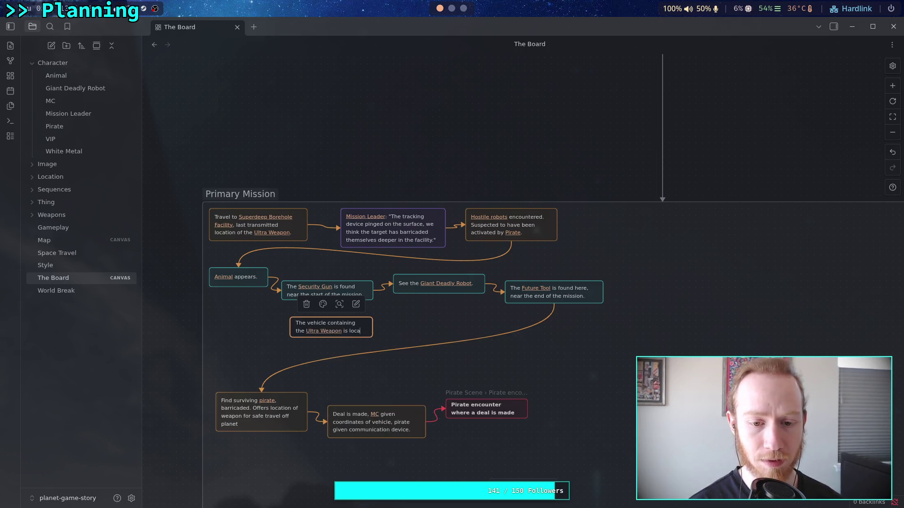
type("de")
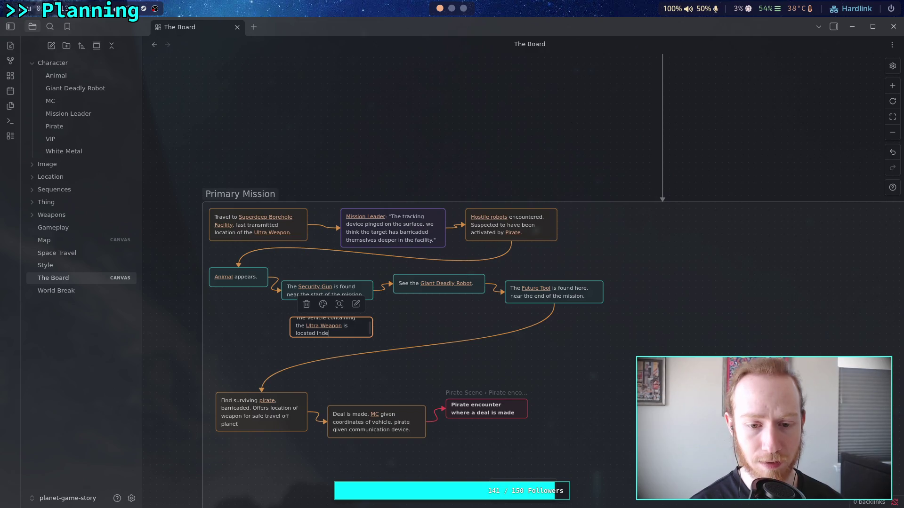
type("pendantly")
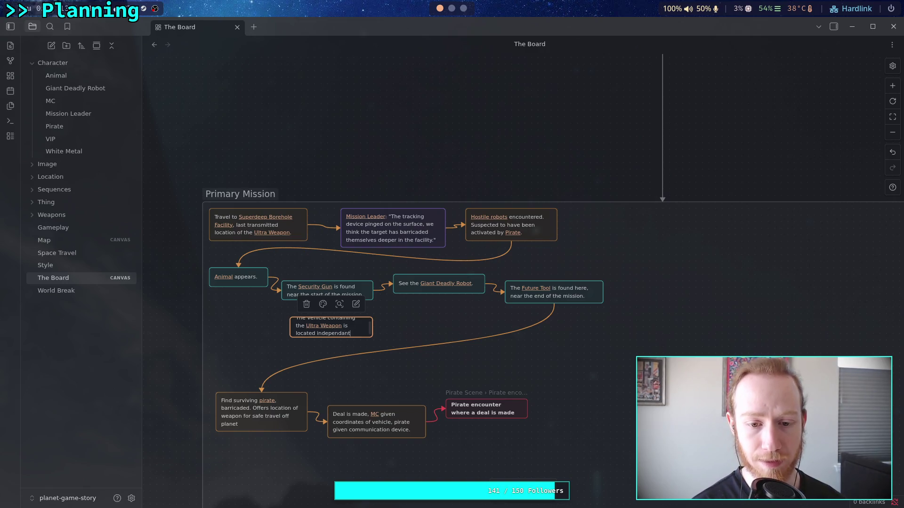
right_click(335, 334)
left_click(399, 111)
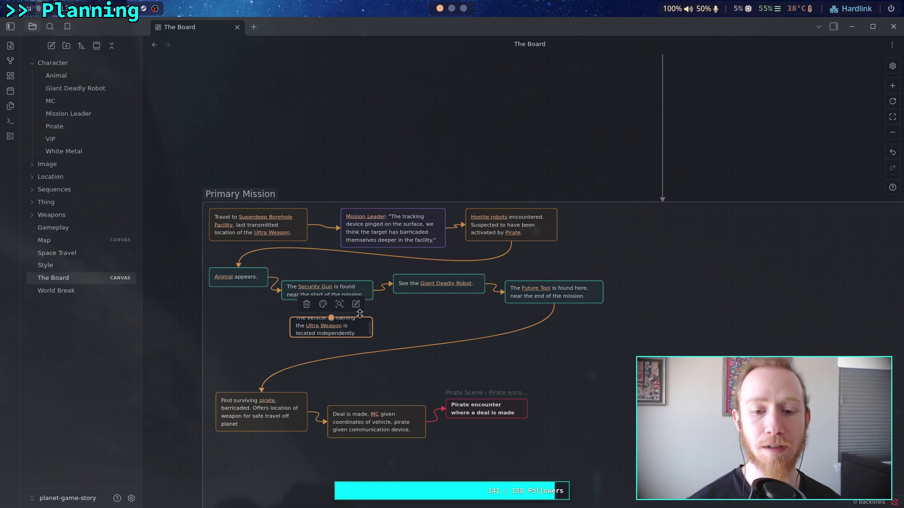
type("y ")
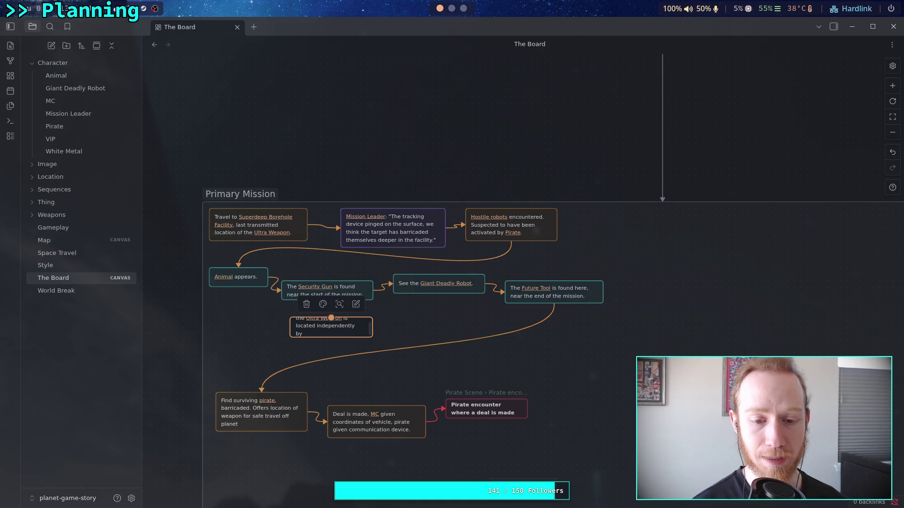
type("[[Whi")
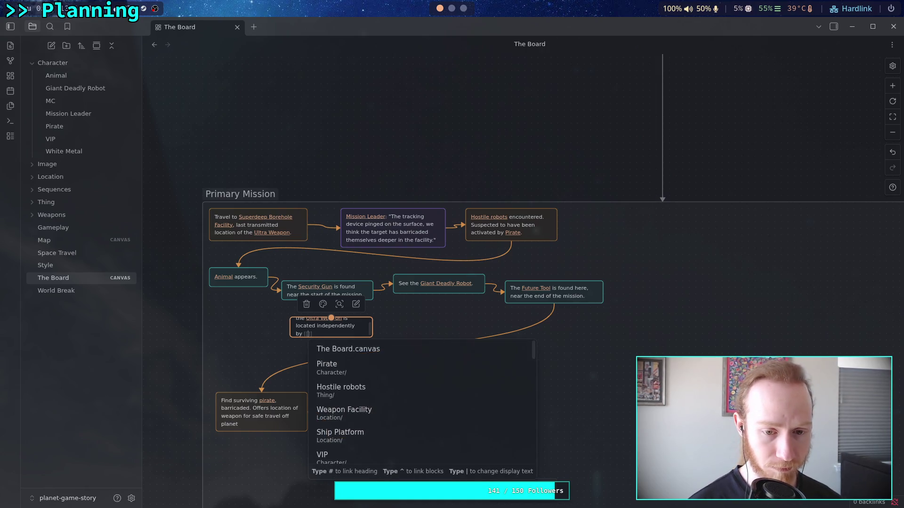
key("Return")
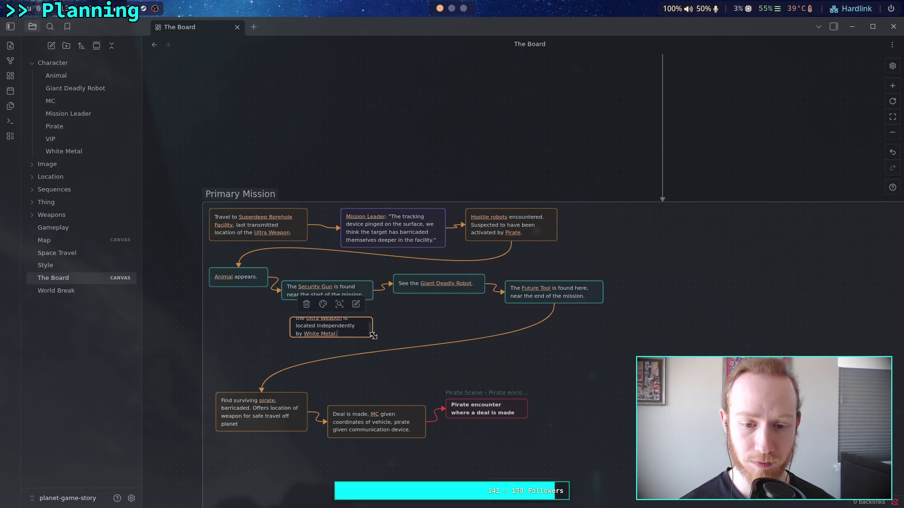
left_click_drag(373, 337, 398, 348)
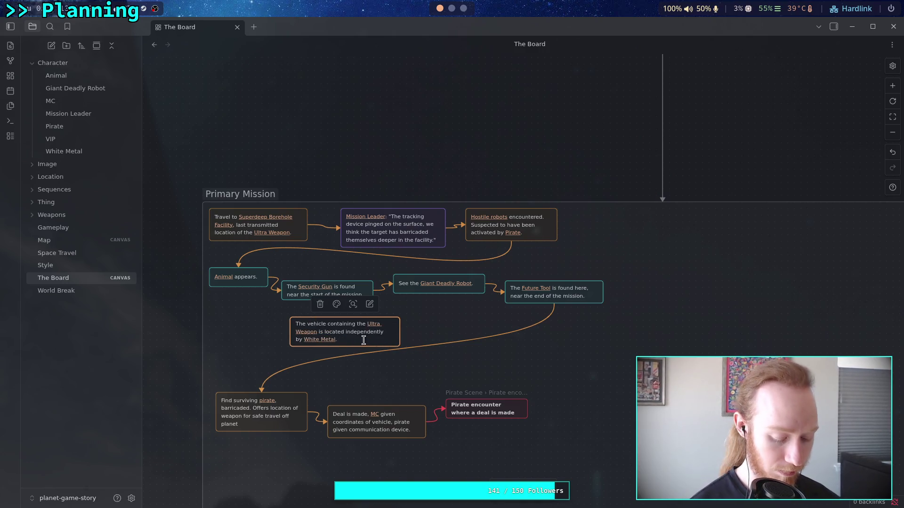
type(" Occ")
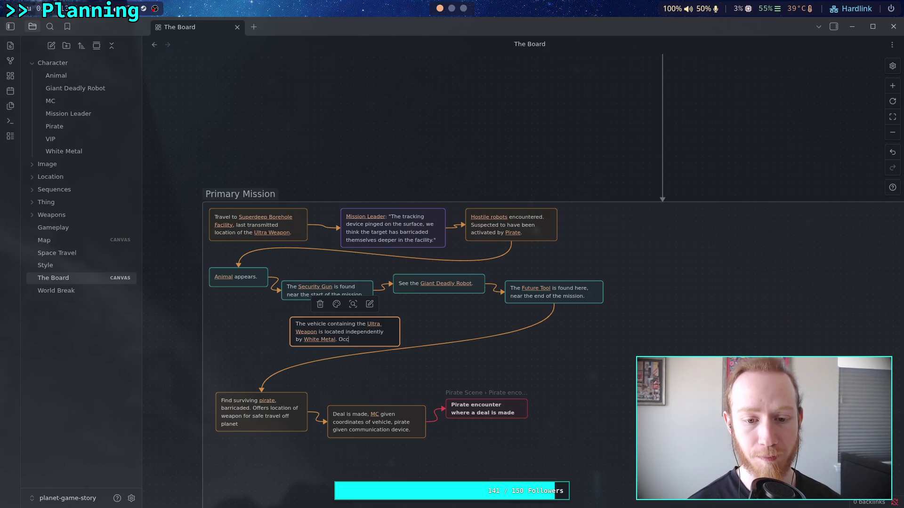
type("up")
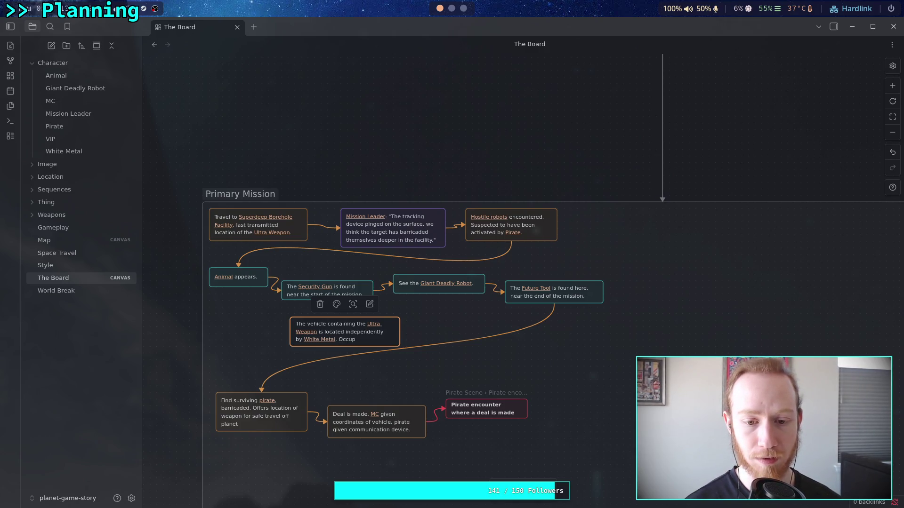
type("ants ")
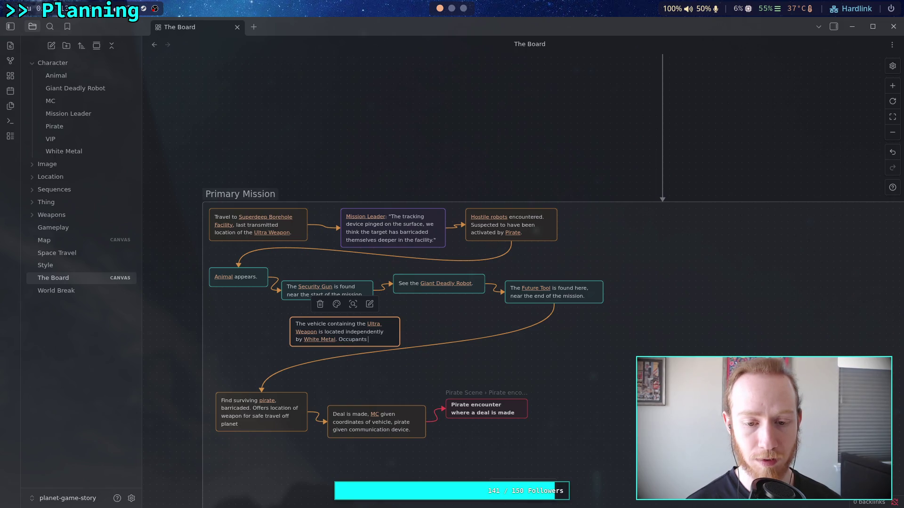
type("terminated.")
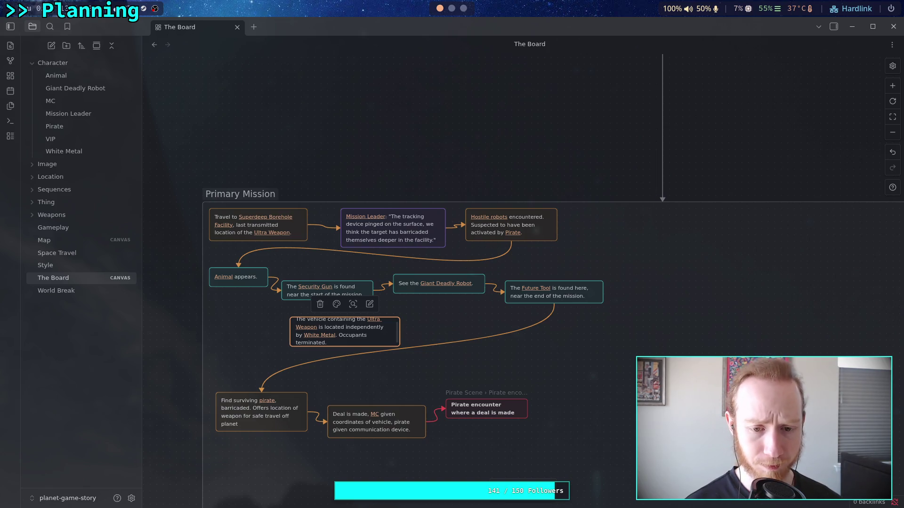
Step: Add that the org has MC "sample the product" and retreats so that MC can find it
type("he org")
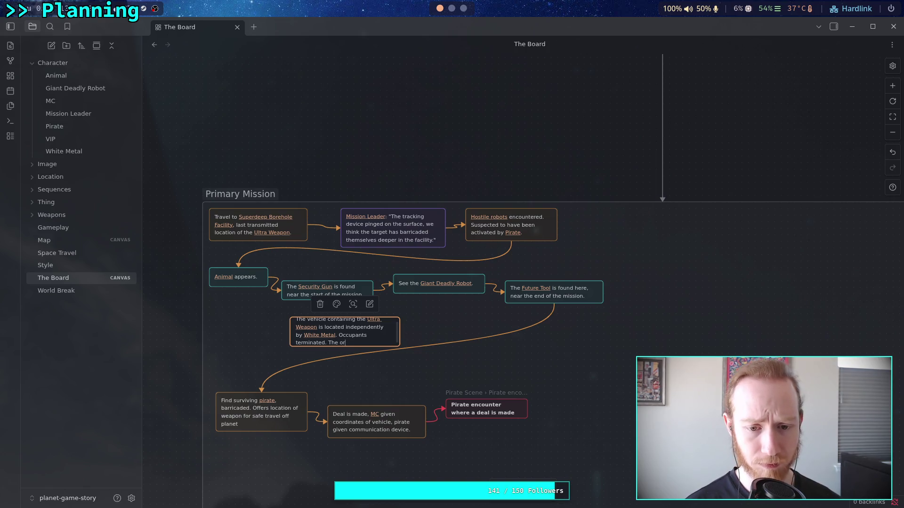
type(" de")
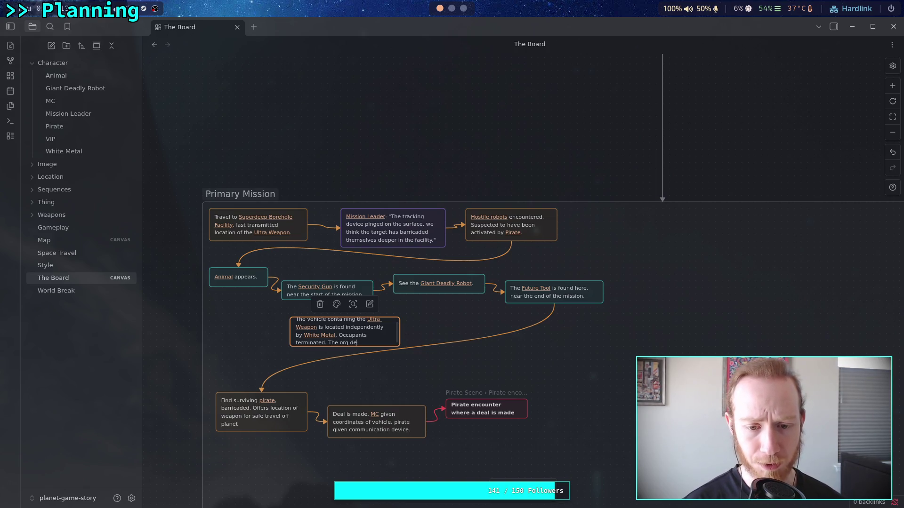
type("cides to have [[MC")
key("Return")
type("\"\"sample the pr")
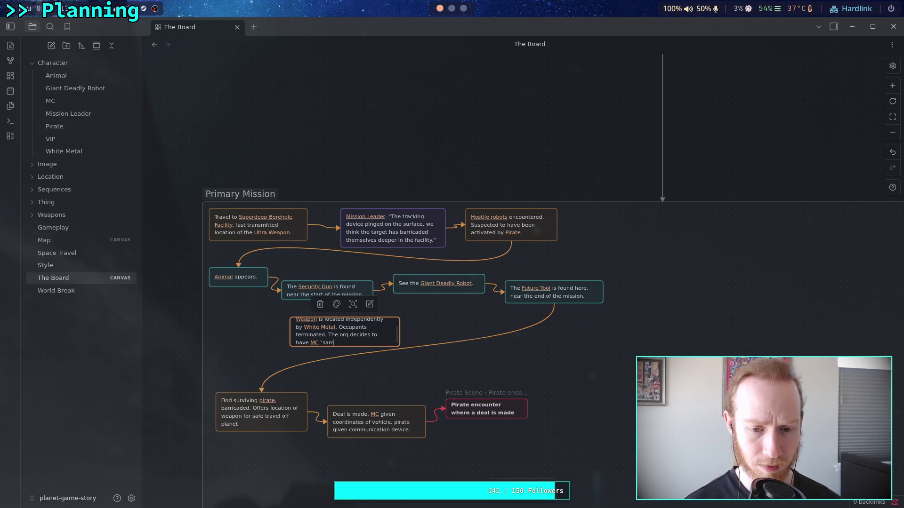
type("uct")
type(" a")
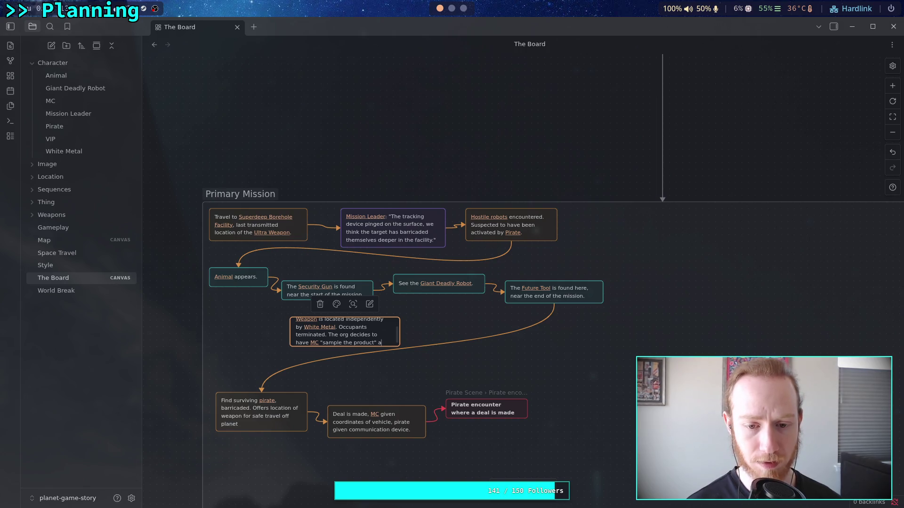
type("nd d")
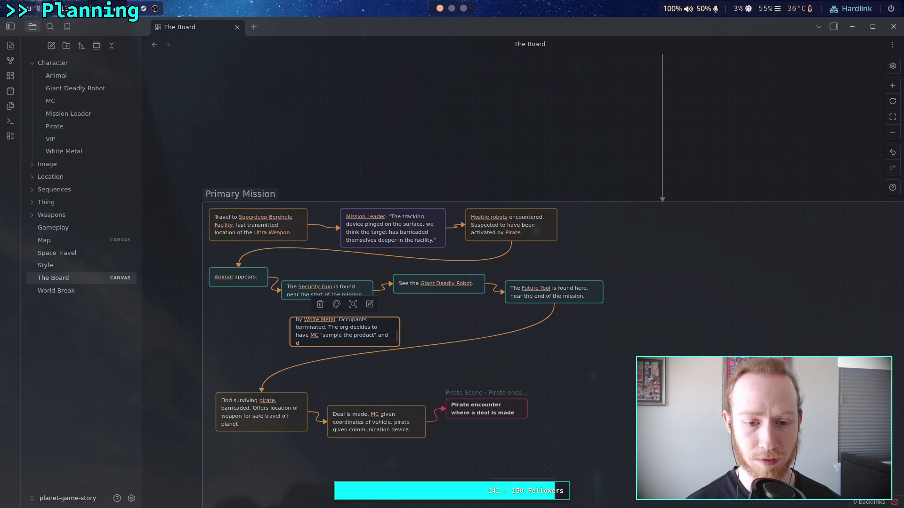
key("BackSpace")
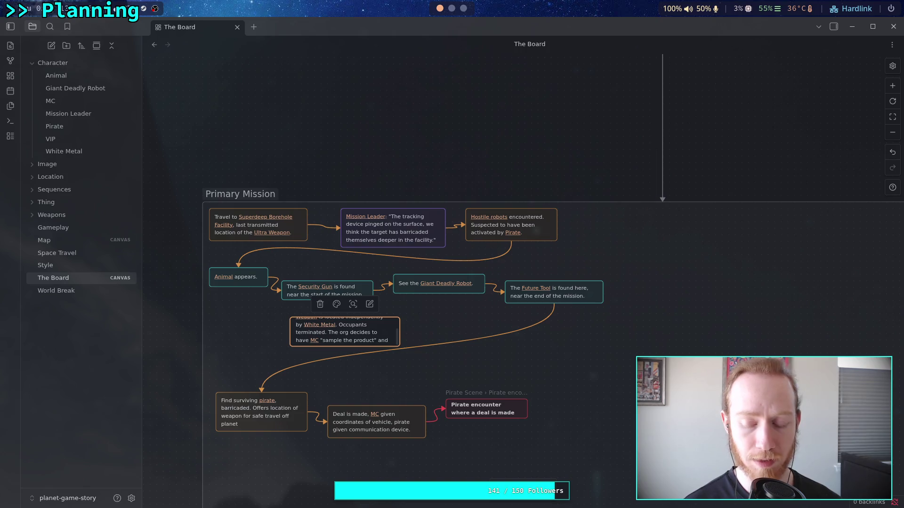
type("retreats a")
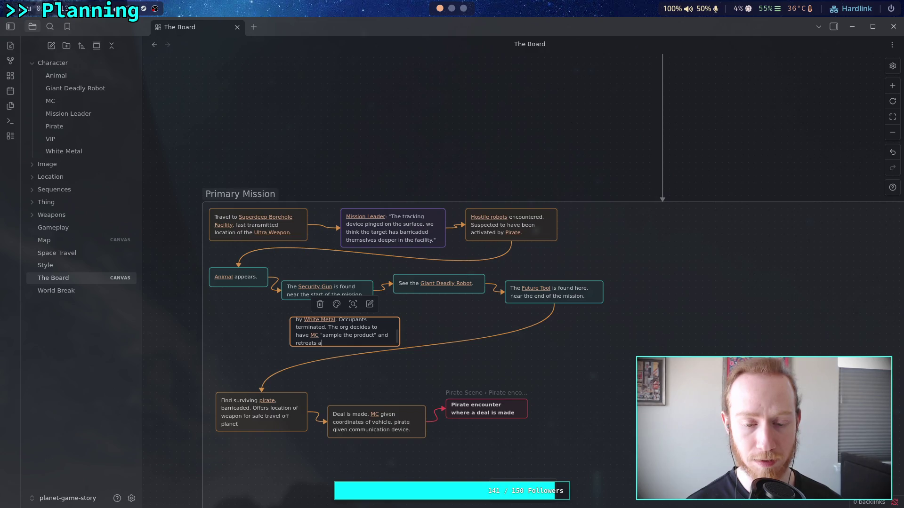
key("BackSpace")
type("so")
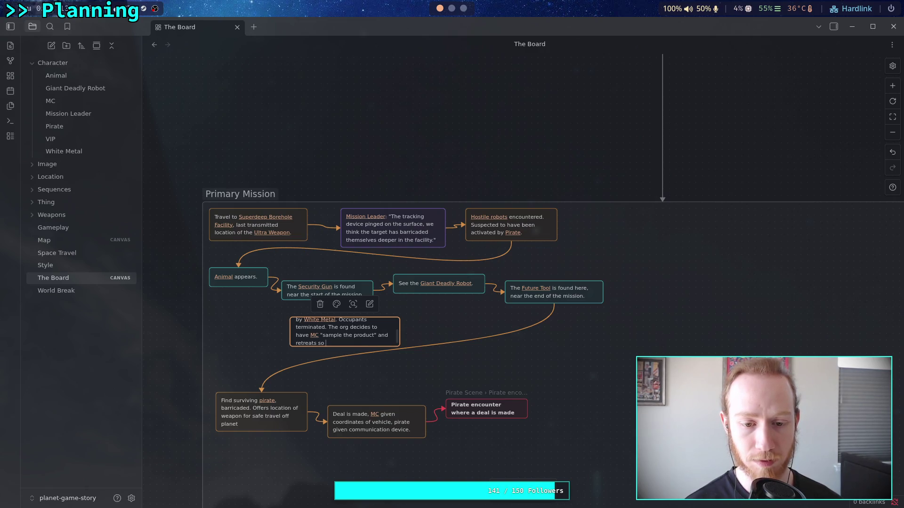
type(" that ")
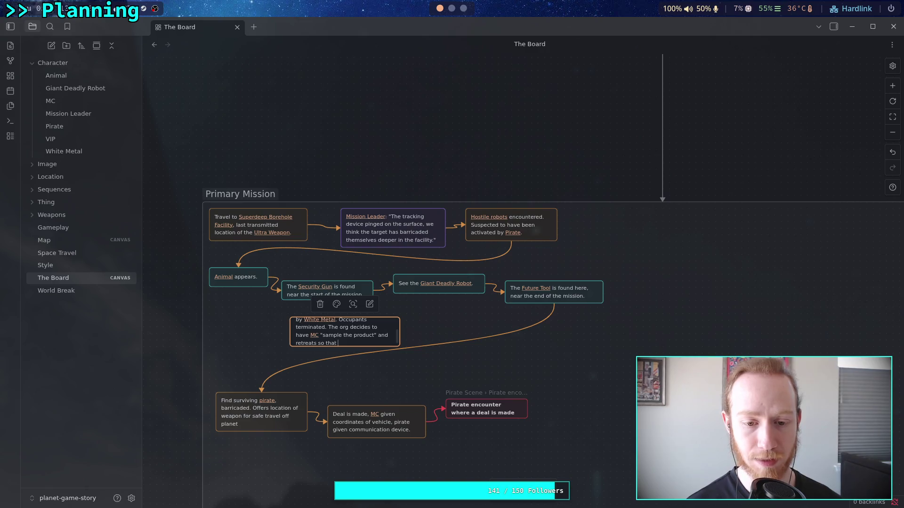
type("[[MC")
key("Return")
type("ga")
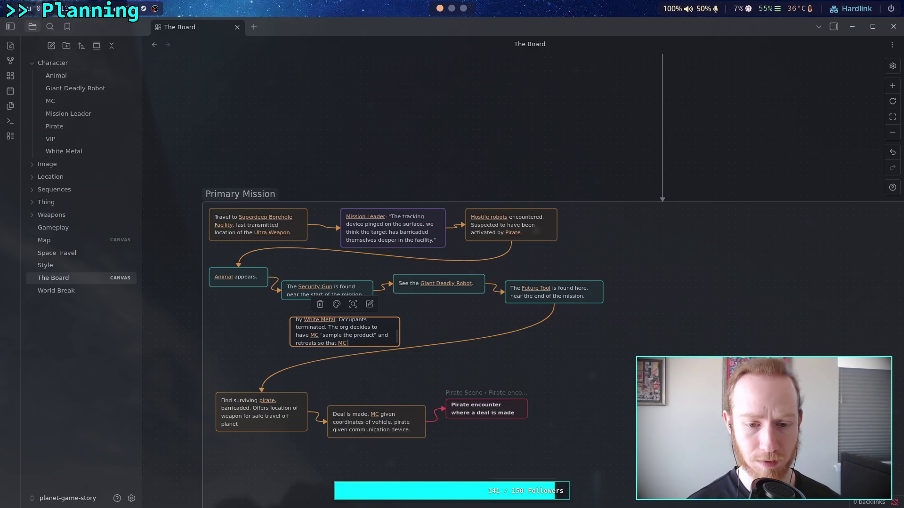
key("BackSpace")
key("BackSpace")
type("can find it")
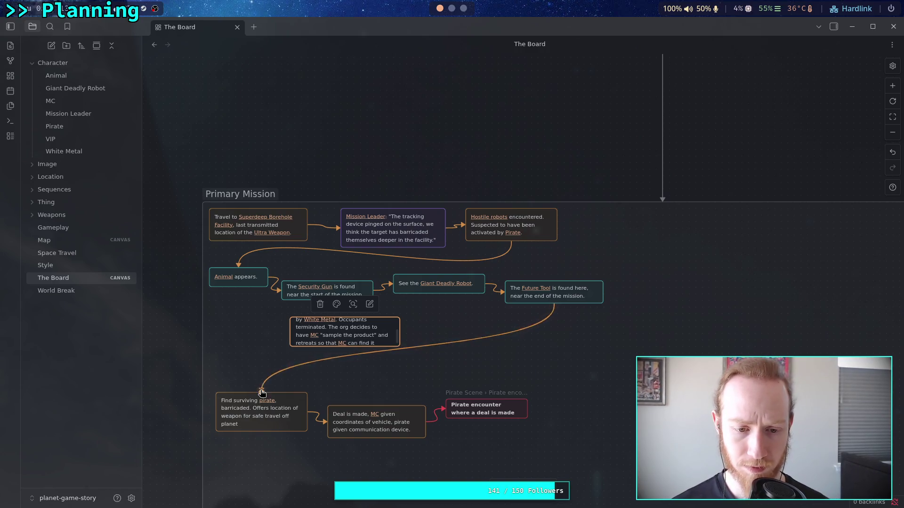
Step: Reconnect the Future Tool arrow to the vehicle card and enlarge the card to fit its text
left_click(403, 329)
mouse_move(261, 390)
left_mouse_down()
mouse_move(414, 318)
mouse_move(362, 320)
left_mouse_up()
mouse_move(399, 345)
left_mouse_down()
mouse_move(426, 374)
mouse_move(416, 353)
left_mouse_up()
left_click_drag(290, 318, 287, 312)
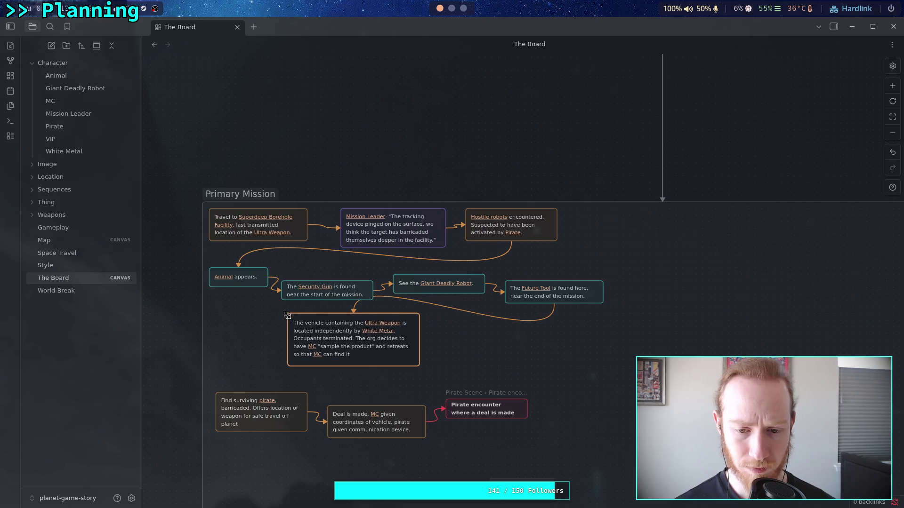
Step: Move the vehicle card left and down, and shift the three pirate cards right and up
left_click(350, 352)
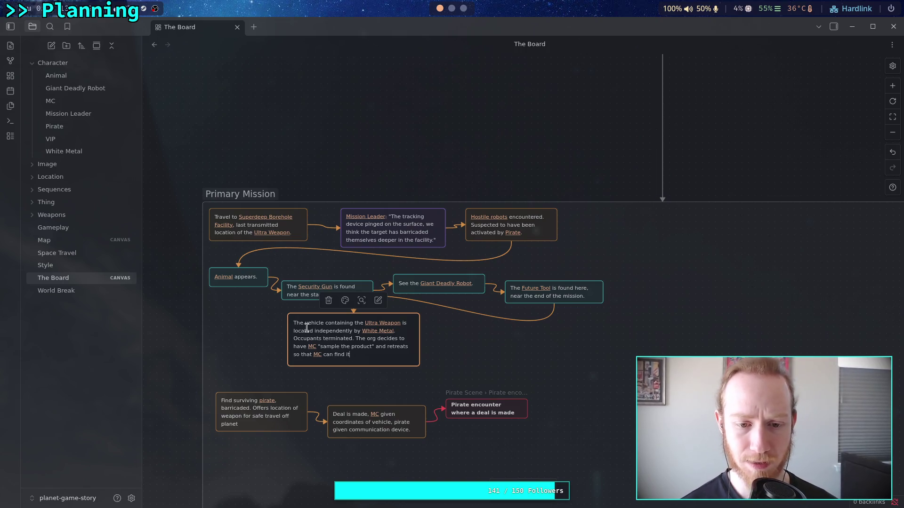
left_click(265, 322)
left_click_drag(321, 323, 260, 338)
left_click_drag(262, 460, 530, 389)
left_click_drag(277, 410, 493, 378)
Step: Add a card below the vehicle card containing a [[Pirate]] link
double_click(338, 393)
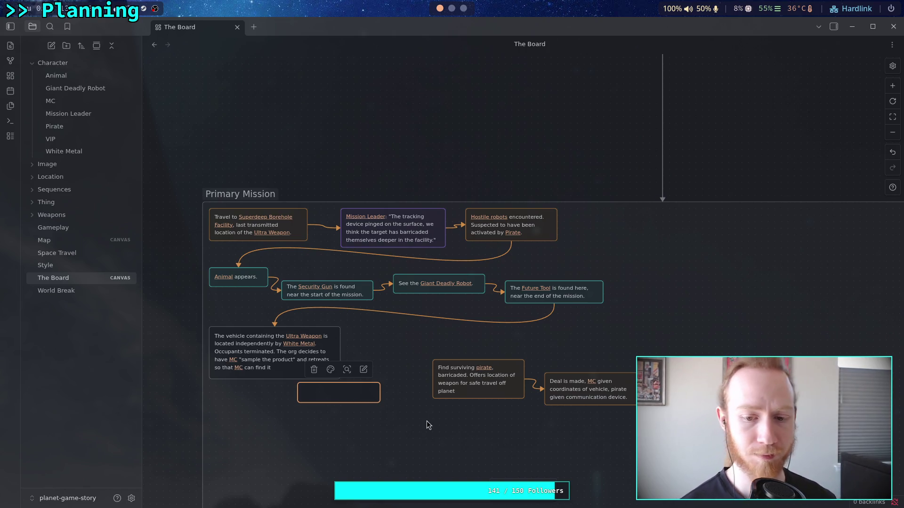
type("[[Pr")
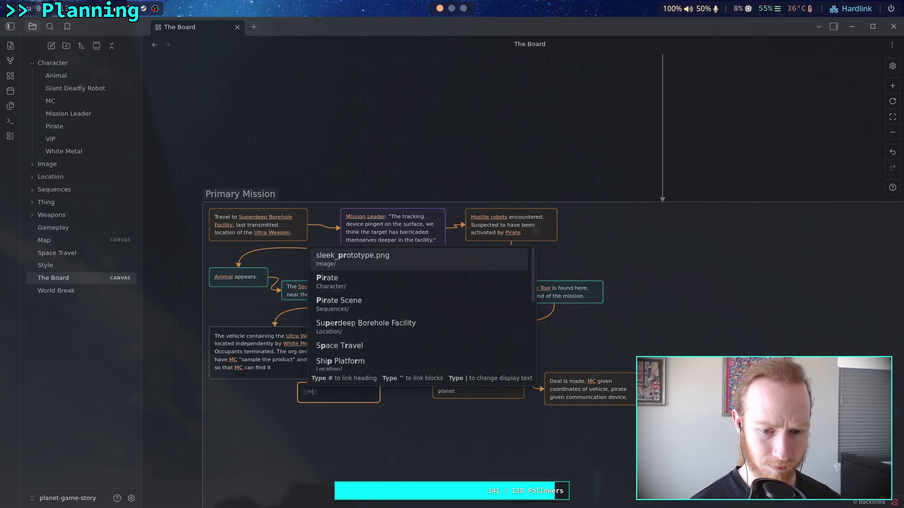
key("Down")
key("Return")
key("Escape")
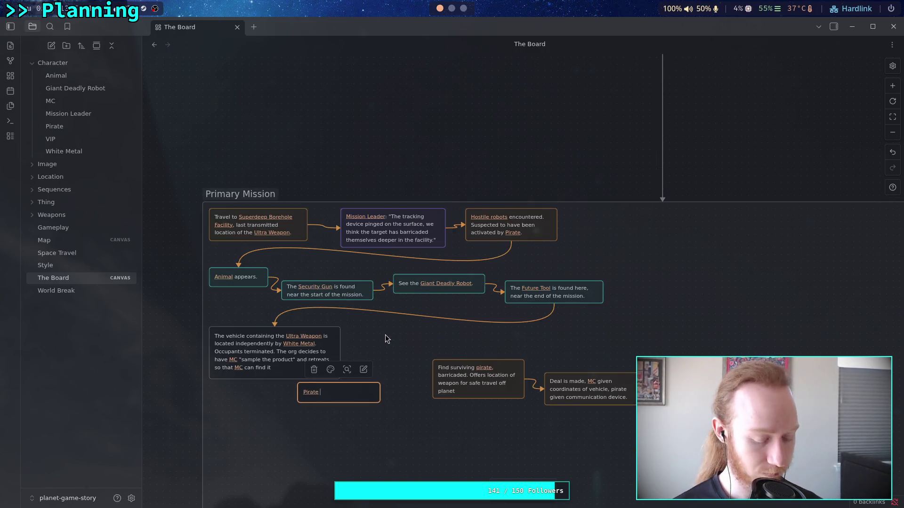
scroll(385, 335, "up", 2)
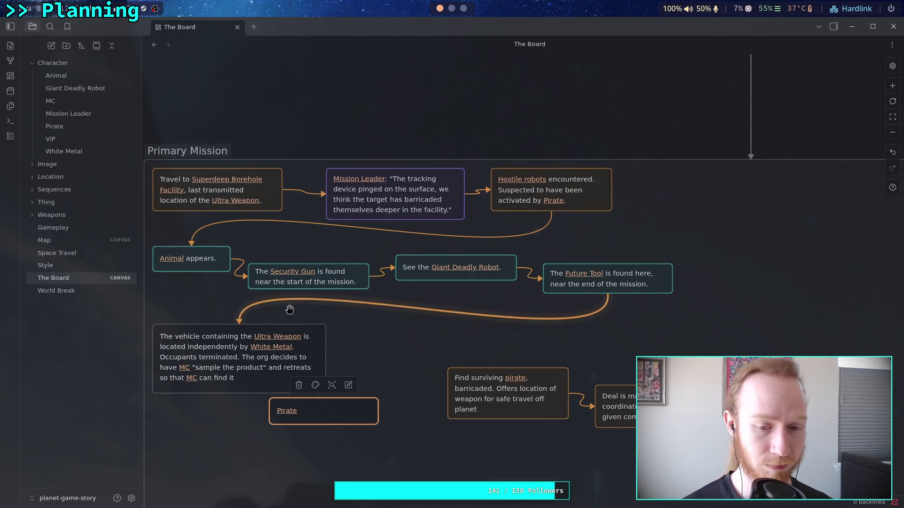
scroll(330, 297, "left", 3)
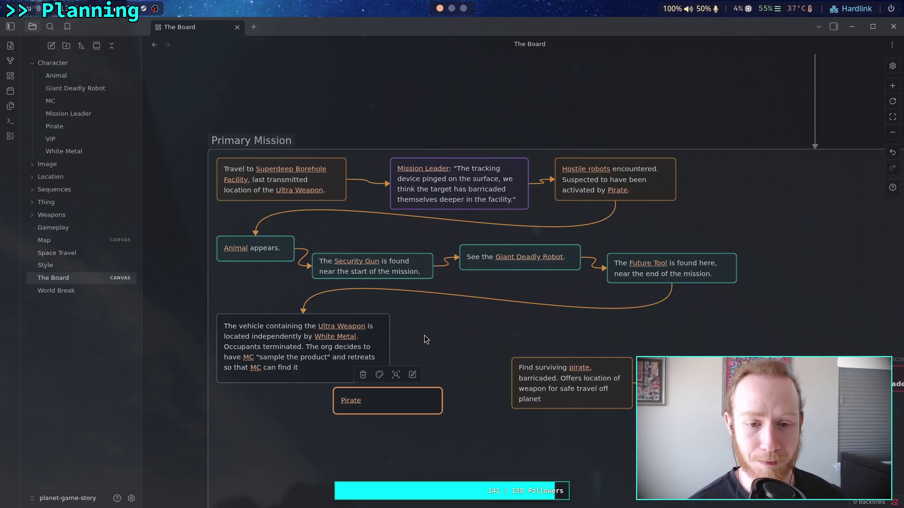
Step: End the vehicle card with a period after "can find it", then start editing the Pirate card
left_click_drag(424, 335, 410, 326)
double_click(293, 357)
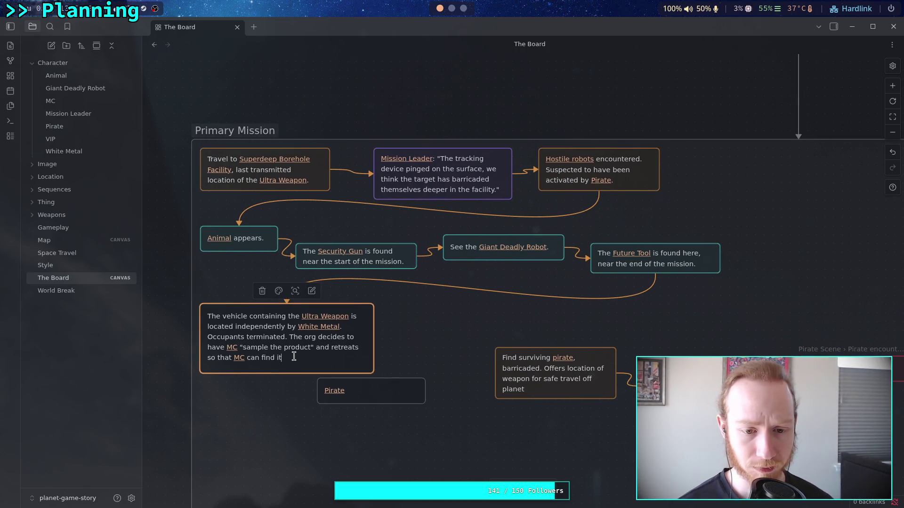
type(".")
left_click(430, 355)
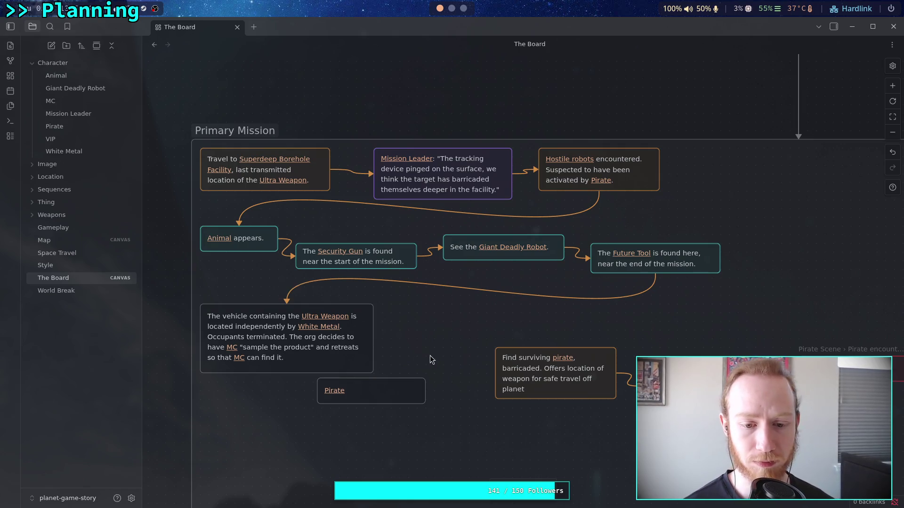
double_click(391, 386)
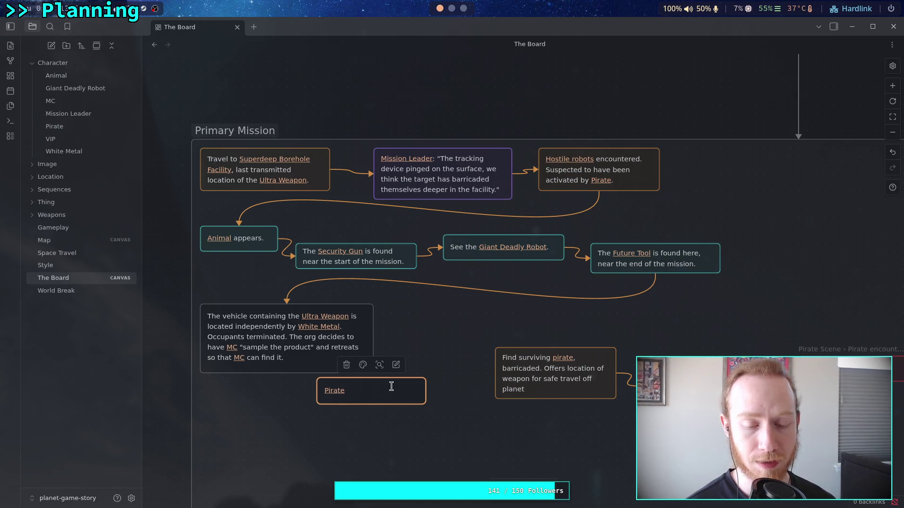
Step: Write "sees the vehicle is hit," after the Pirate link in the card
type("is tipped")
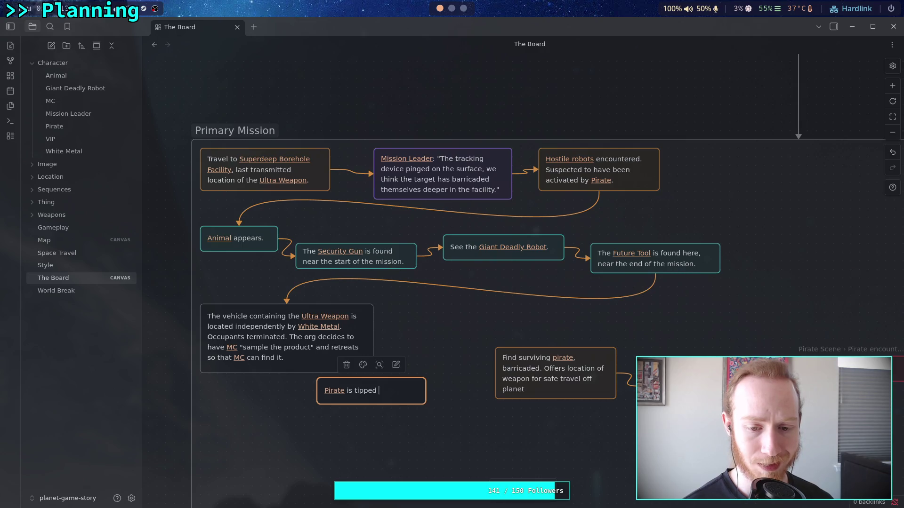
key("BackSpace")
key("BackSpace")
key("BackSpace")
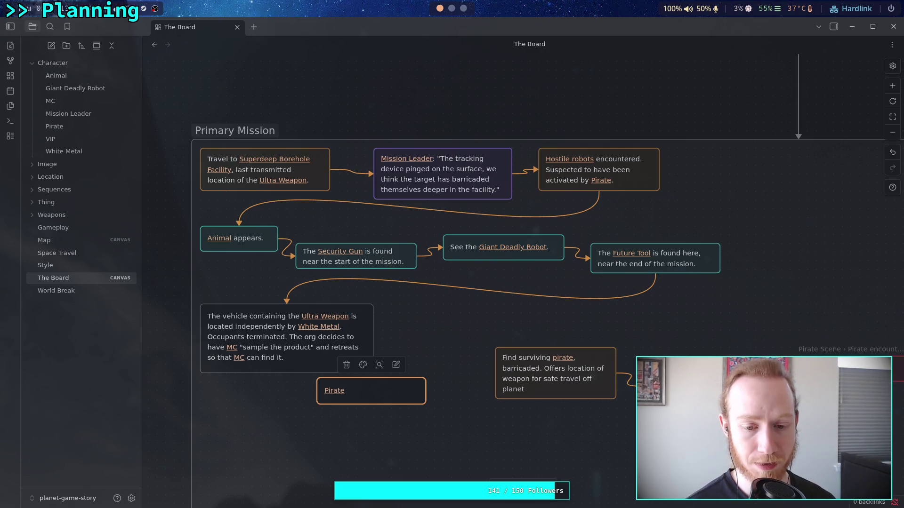
type(" sees tho")
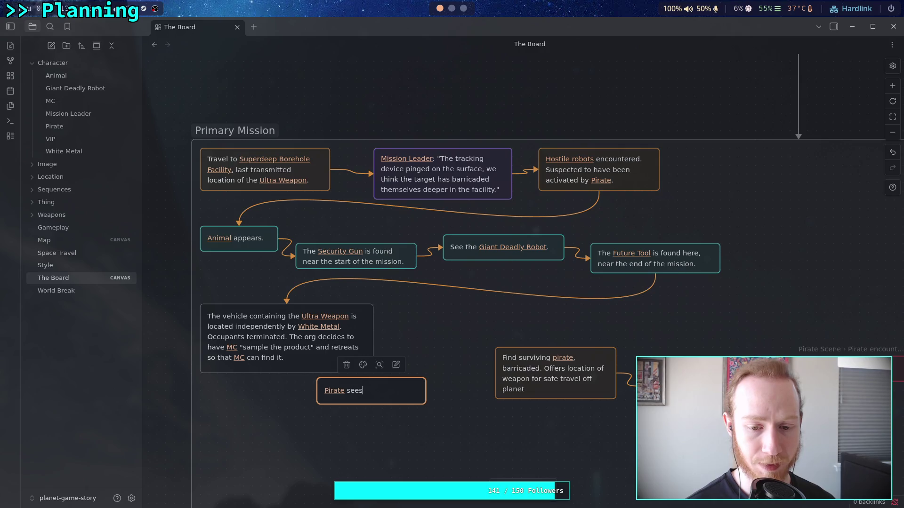
key("BackSpace")
type("e veh")
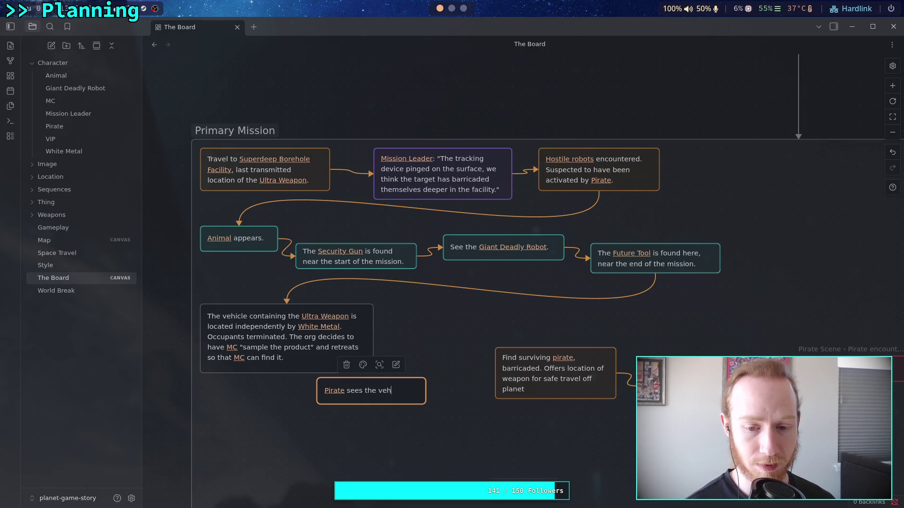
type("icle is hit,")
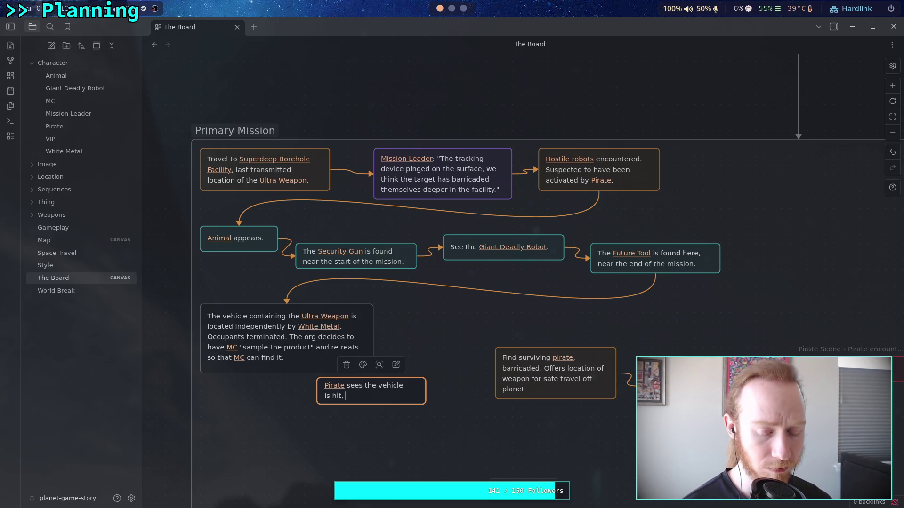
Step: Finish the card with "waits for MC to arrive.", linking MC, and stop editing
type("waits ")
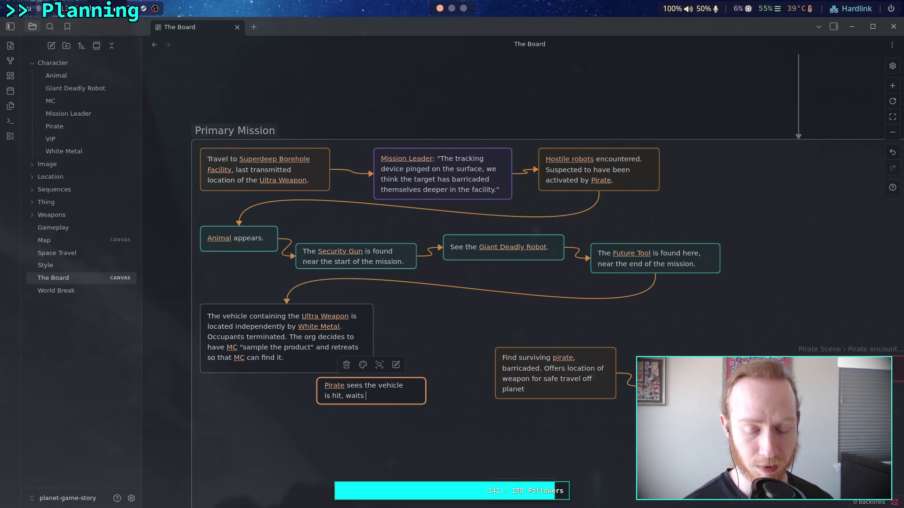
type("for [[")
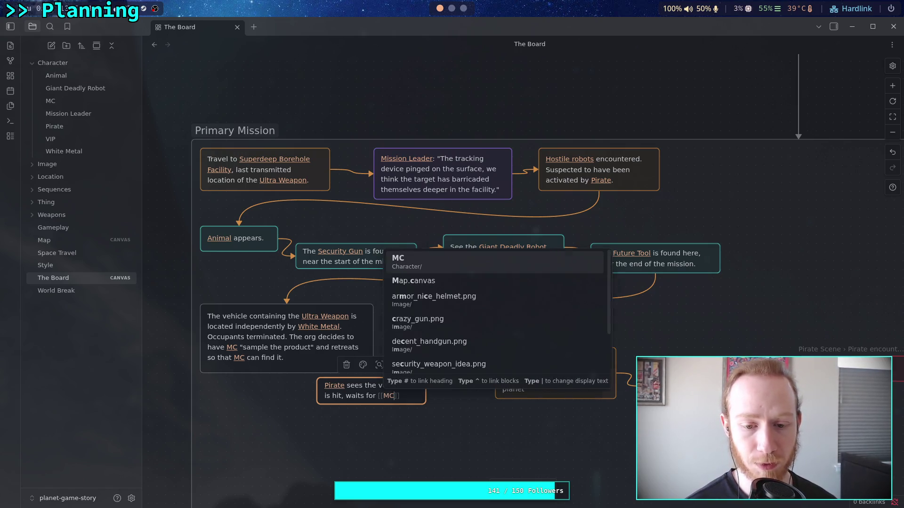
key("Return")
type("to r")
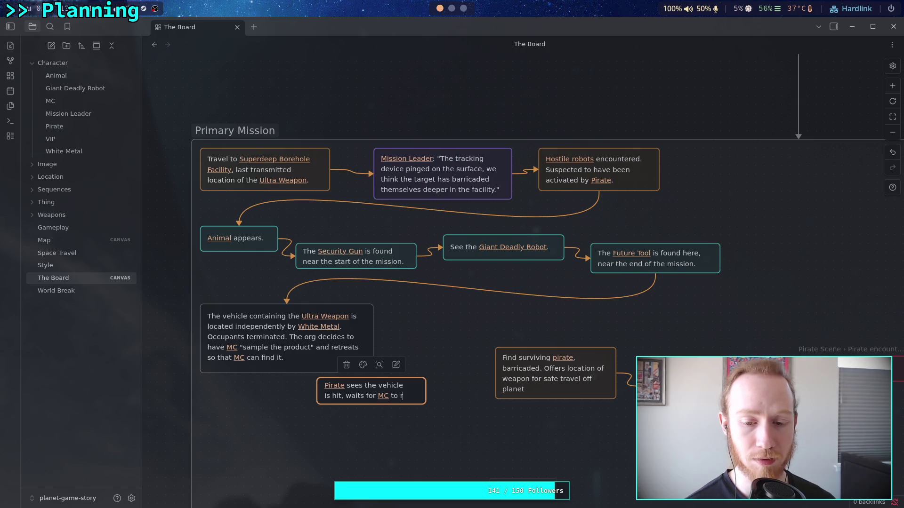
key("BackSpace")
type("arrive to")
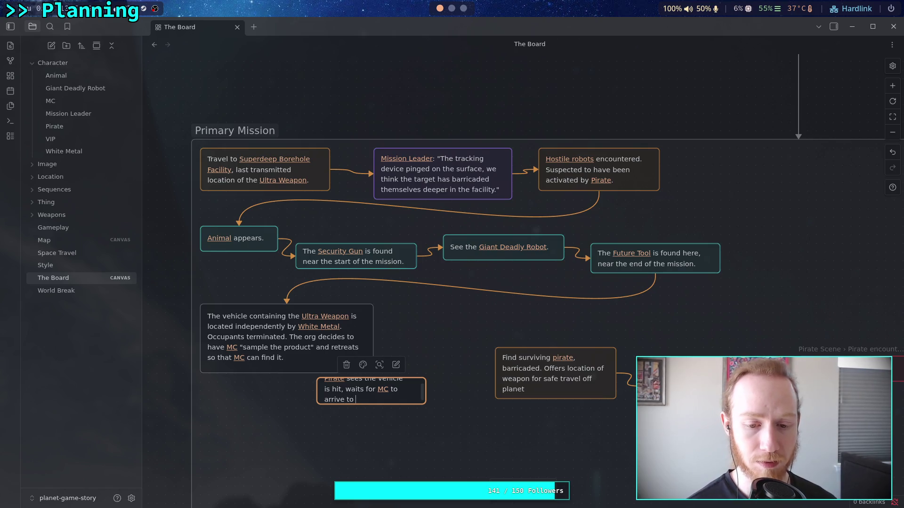
key("BackSpace")
key("BackSpace")
key("BackSpace")
type(".")
left_click(451, 436)
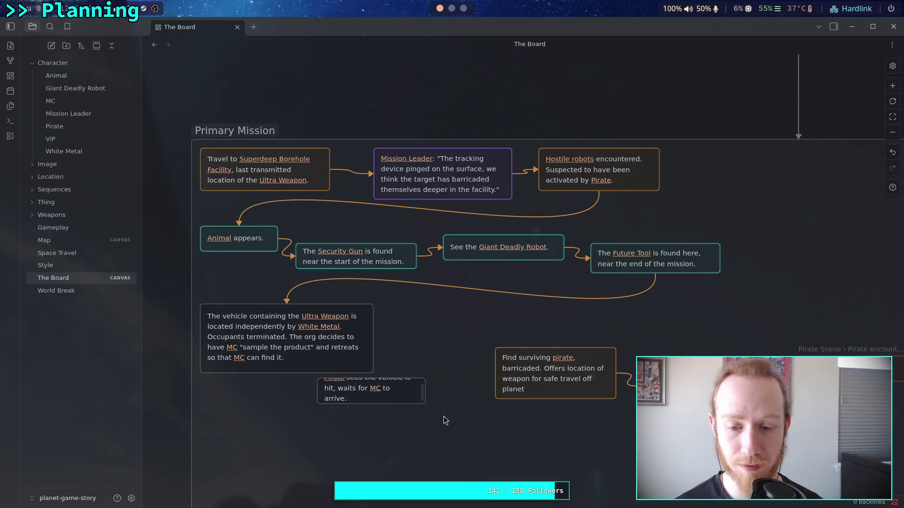
Step: Resize the Pirate card, connect the vehicle card to it, and place it beside the vehicle card
left_click(423, 400)
left_click_drag(425, 403, 434, 408)
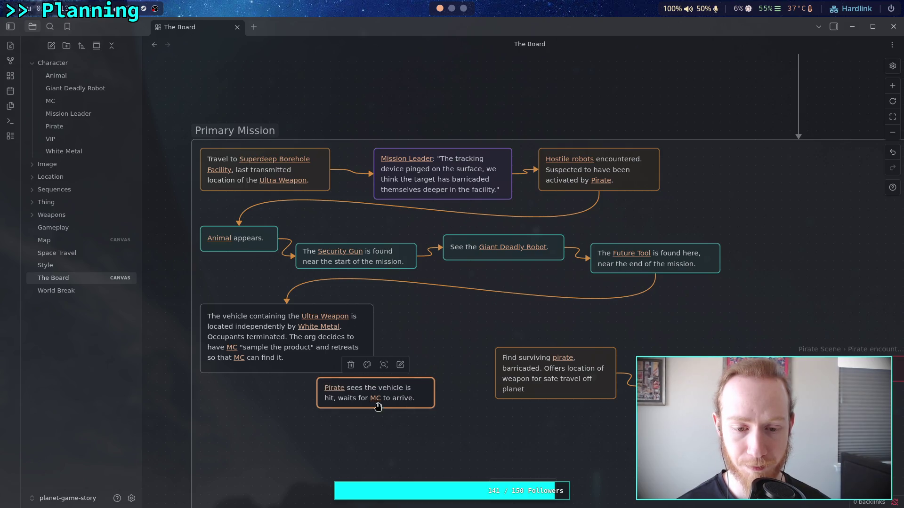
left_click_drag(316, 376, 312, 381)
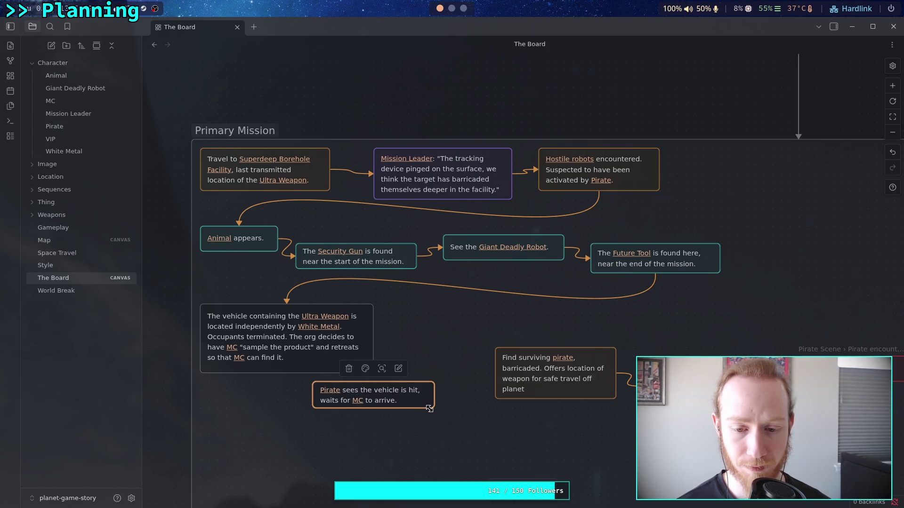
mouse_move(429, 410)
left_mouse_down()
mouse_move(419, 421)
mouse_move(425, 417)
left_mouse_up()
left_click_drag(353, 396, 432, 397)
mouse_move(374, 339)
left_mouse_down()
mouse_move(390, 402)
mouse_move(448, 327)
left_mouse_up()
Step: Move the Find surviving and Deal cards under the vehicle card and link Pirate to Find surviving
scroll(448, 327, "right", 3)
scroll(448, 327, "down", 1)
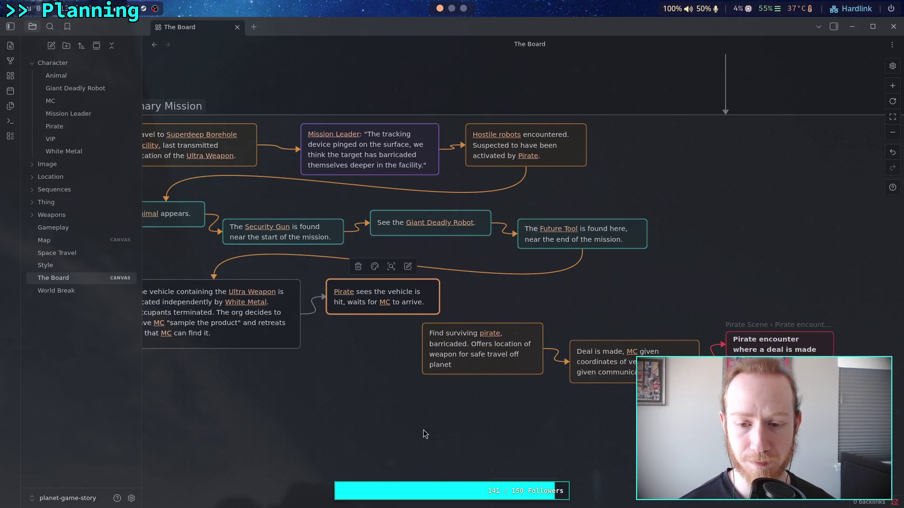
left_click_drag(429, 432, 659, 381)
left_click_drag(488, 355, 311, 433)
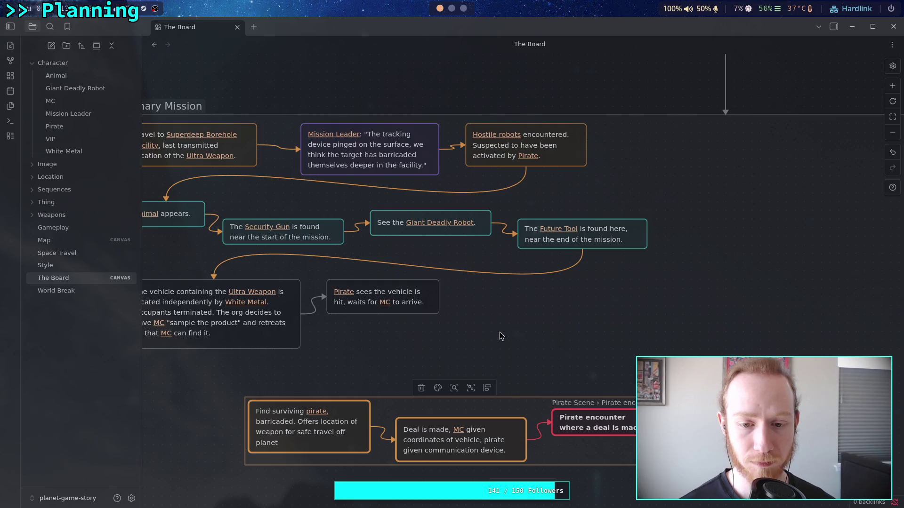
scroll(538, 338, "left", 3)
scroll(538, 339, "down", 1)
left_click_drag(471, 391, 367, 382)
left_click(583, 272)
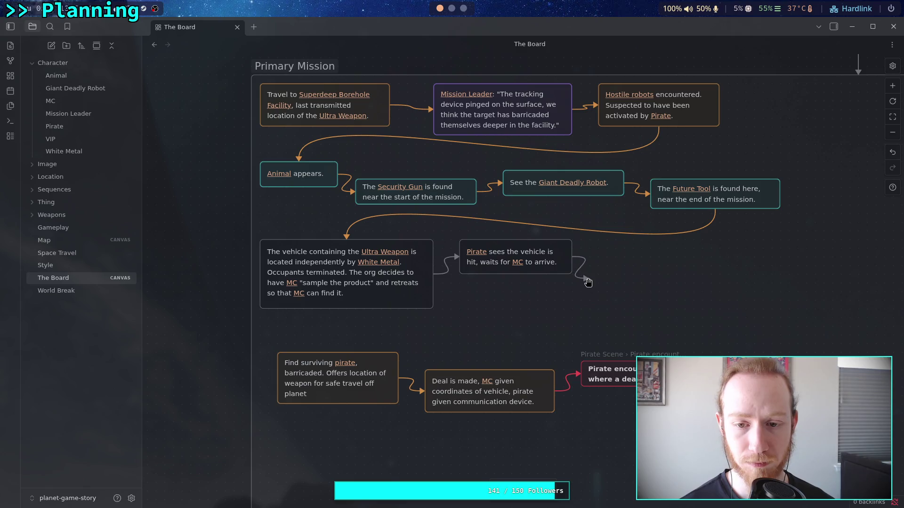
left_click_drag(515, 274, 336, 350)
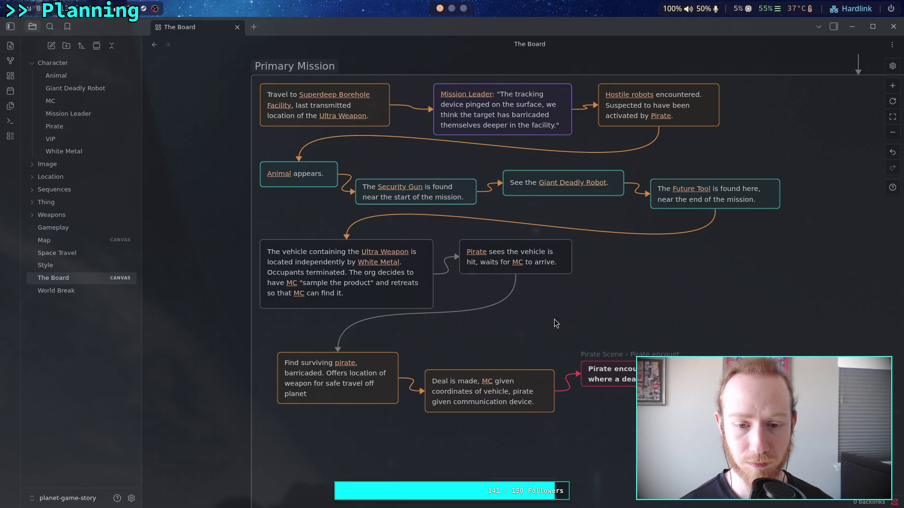
Step: Colour the new Pirate-to-Find surviving link orange
scroll(555, 320, "right", 1)
left_click(471, 307)
left_click(388, 257)
left_click(384, 278)
left_click(473, 329)
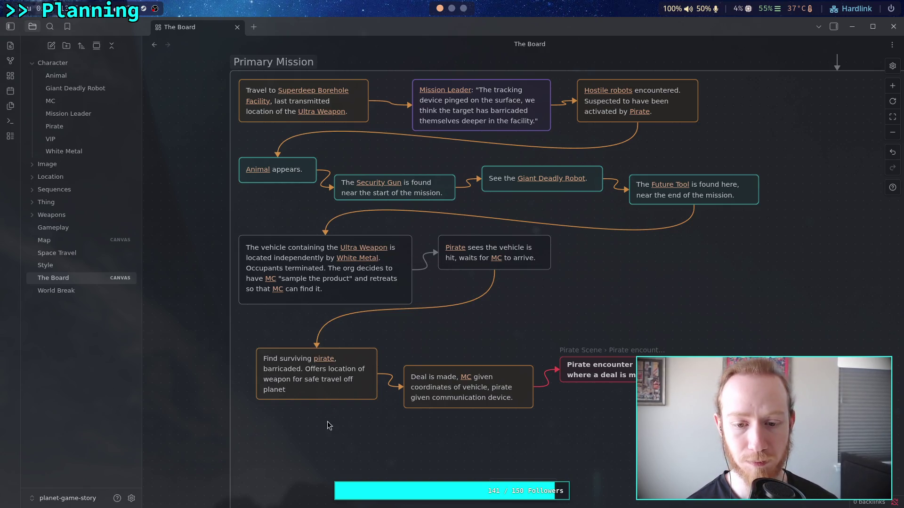
Step: Move Find surviving up beside the Pirate card and attach the link to its left side
left_click_drag(328, 425, 597, 382)
mouse_move(355, 363)
left_mouse_down()
mouse_move(347, 347)
mouse_move(346, 382)
left_mouse_up()
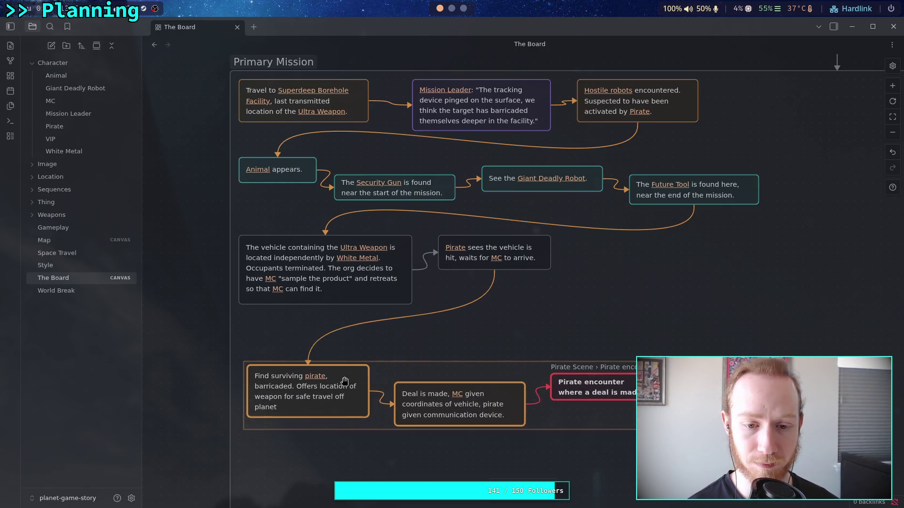
left_click(381, 365)
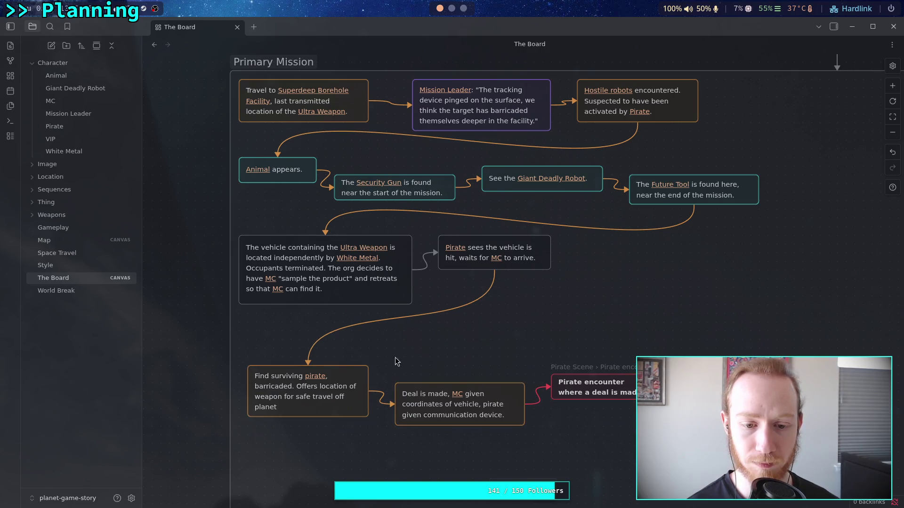
left_click_drag(352, 376, 691, 281)
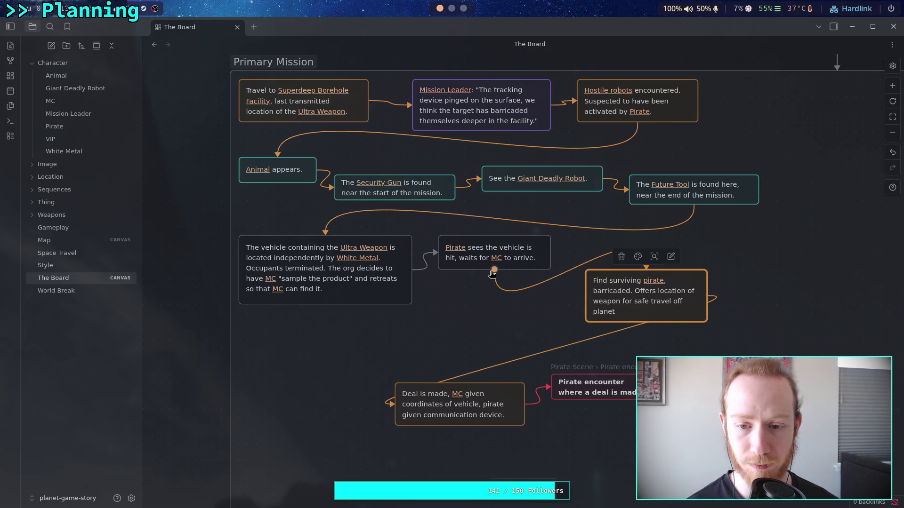
left_click(498, 286)
left_click_drag(498, 286, 497, 288)
key("Escape")
left_click_drag(647, 266, 590, 287)
left_click_drag(640, 302, 622, 277)
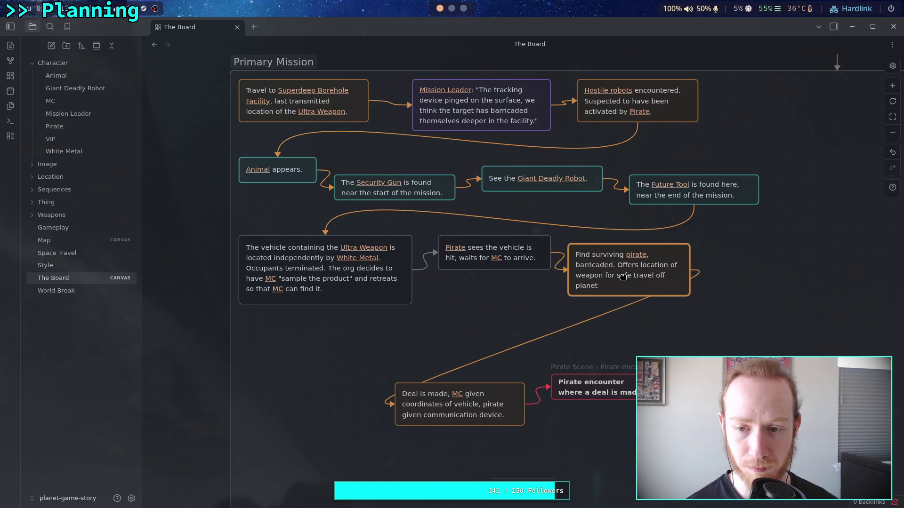
Step: Attach the link to the Deal card's top and place the Pirate encounter card beside Deal
mouse_move(385, 403)
left_mouse_down()
mouse_move(471, 387)
mouse_move(340, 352)
mouse_move(340, 361)
left_mouse_up()
left_click_drag(623, 394, 485, 358)
left_click(485, 318)
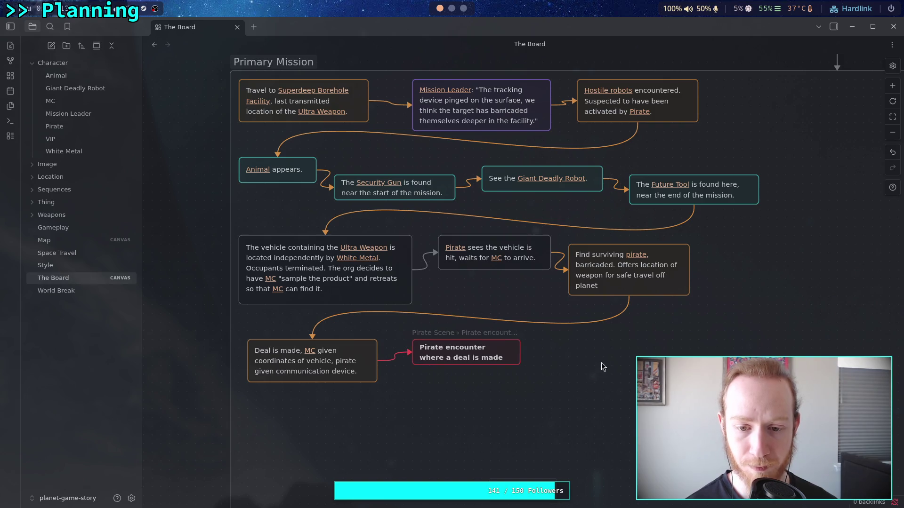
left_click_drag(570, 343, 530, 388)
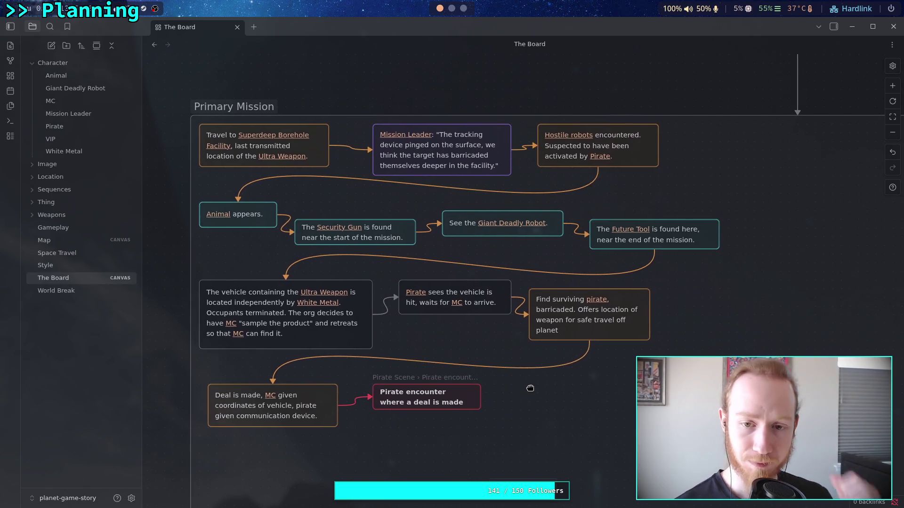
Step: Expand the Sequences folder in the sidebar and open the Pirate Scene note
left_click(446, 402)
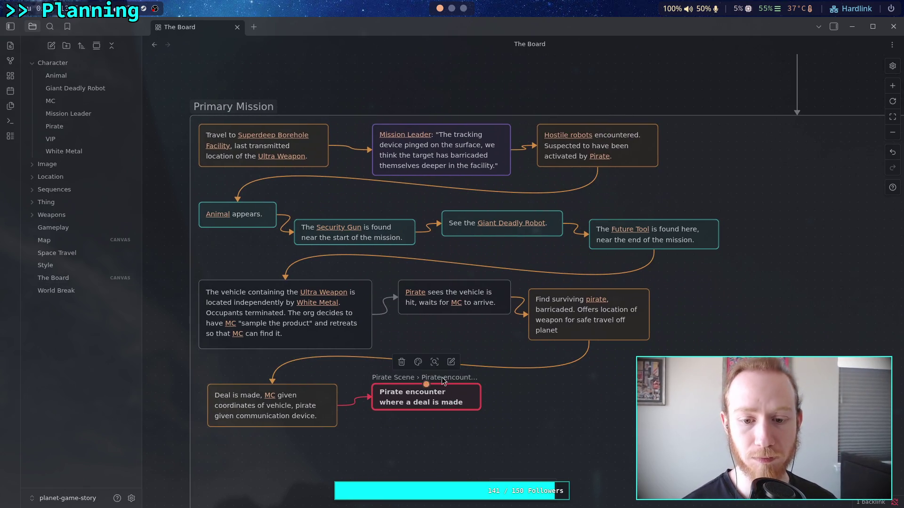
left_click(473, 374)
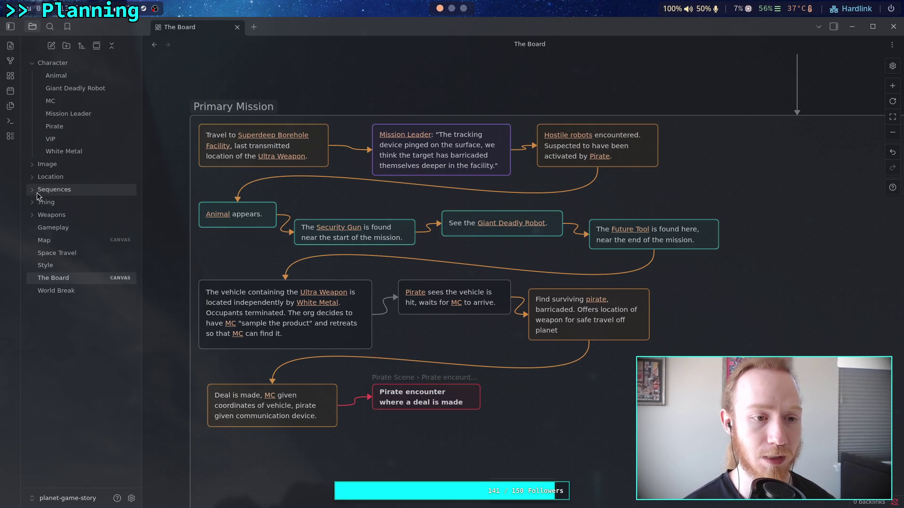
left_click(53, 190)
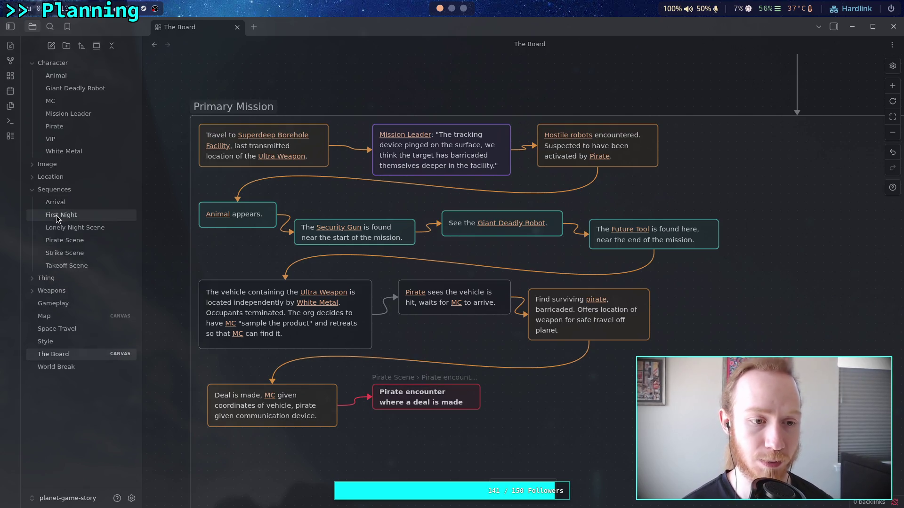
left_click(89, 244)
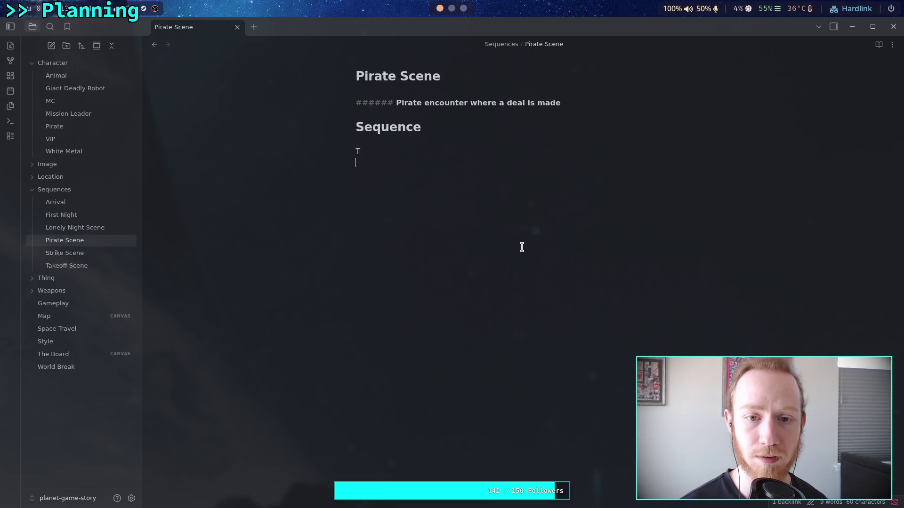
Step: Write "MC approaches" under Sequence with MC as a link, then return to The Board
key("BackSpace")
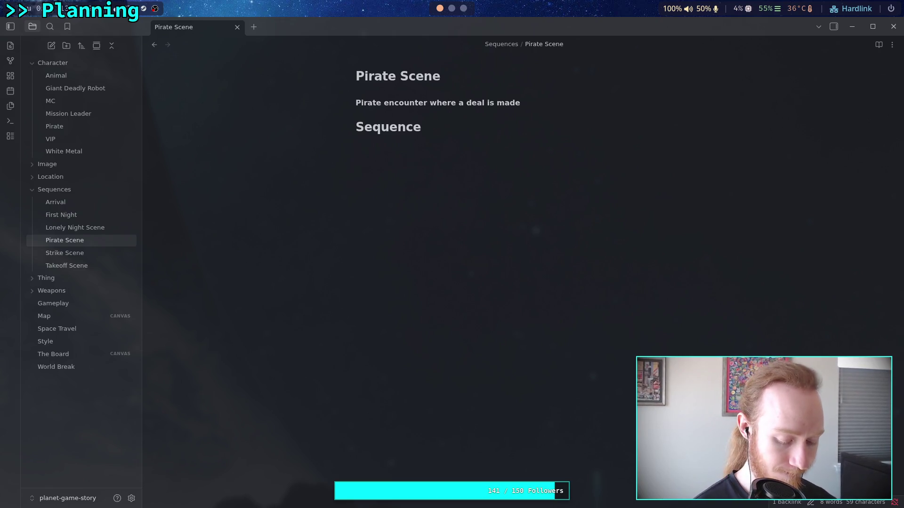
type("[[MC")
key("Return")
type("MC approa")
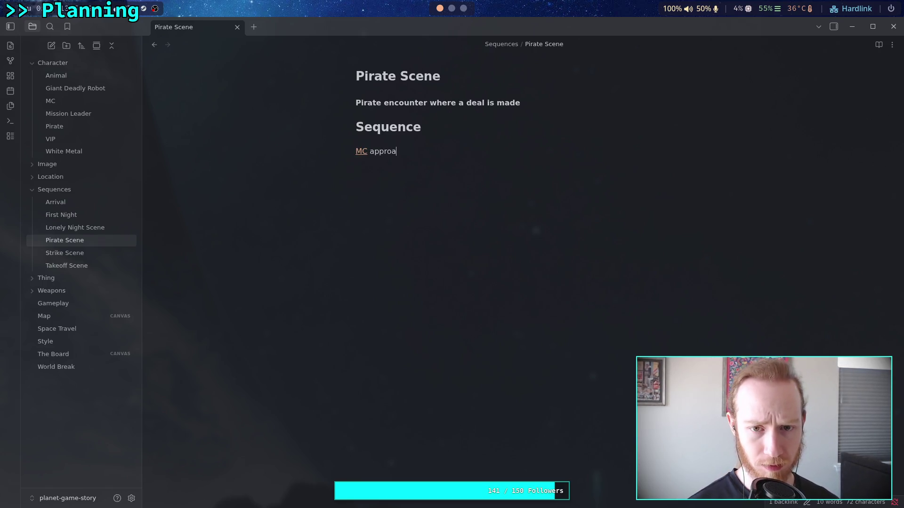
type("ches")
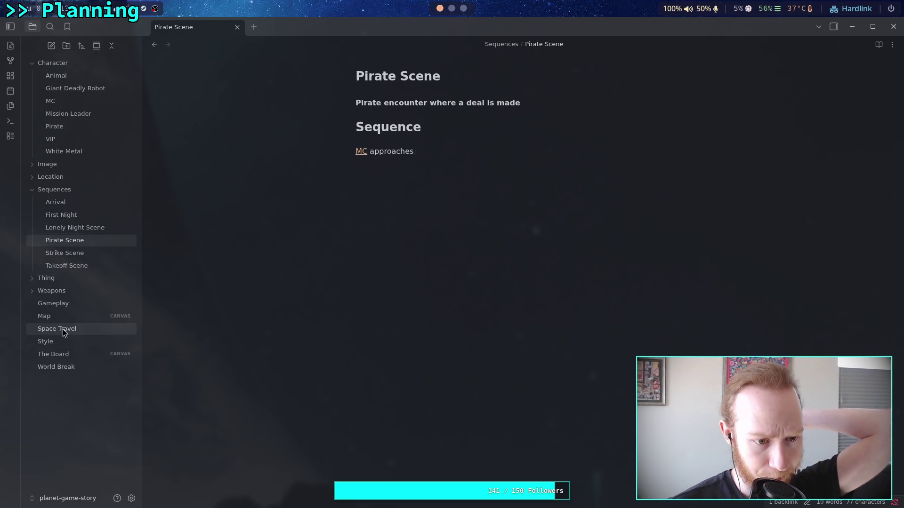
left_click(75, 353)
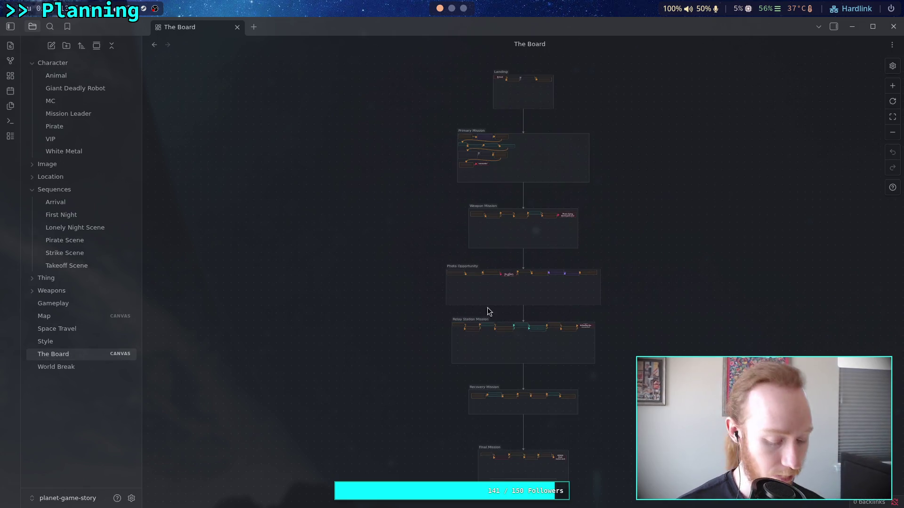
Step: Zoom out to the Primary Mission group on The Board and add a blank card in the empty space above it
scroll(490, 280, "up", 5)
scroll(470, 277, "up", 10)
scroll(370, 220, "up", 5)
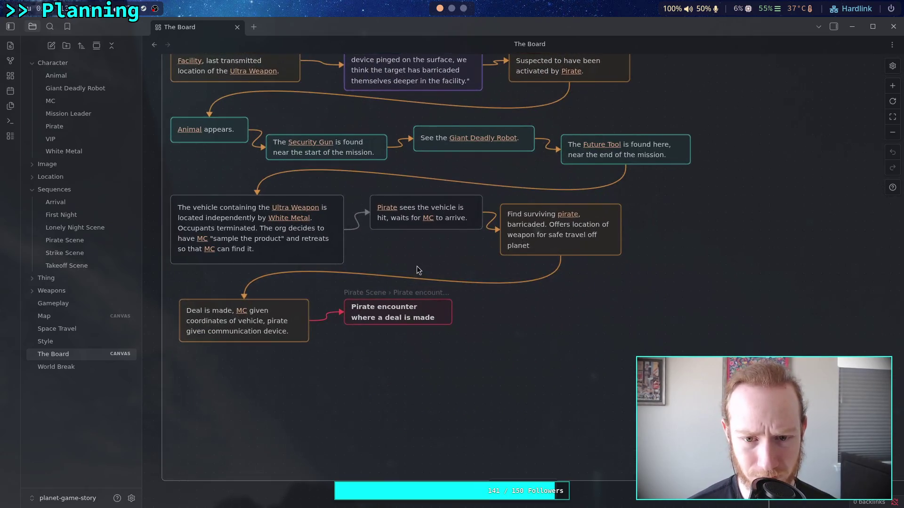
scroll(416, 266, "up", 2)
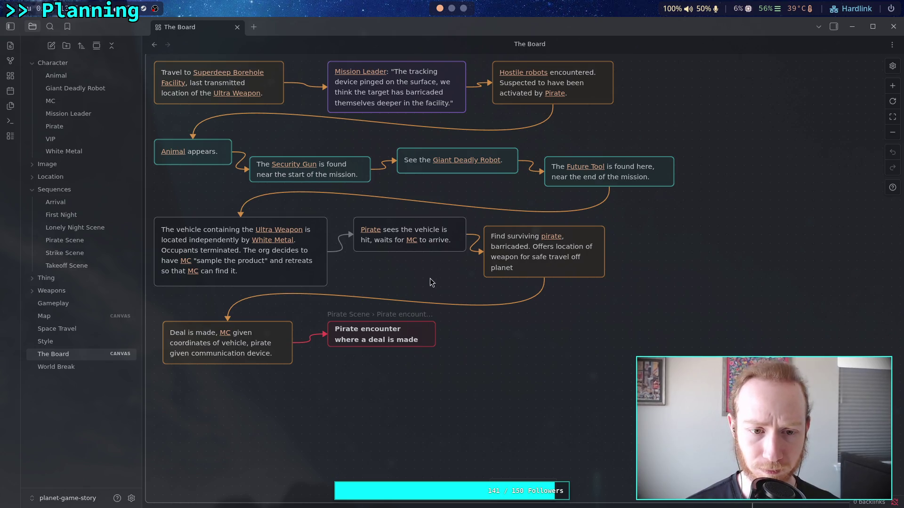
mouse_move(425, 288)
left_mouse_down()
mouse_move(376, 315)
mouse_move(411, 326)
left_mouse_up()
left_click_drag(451, 303, 427, 306)
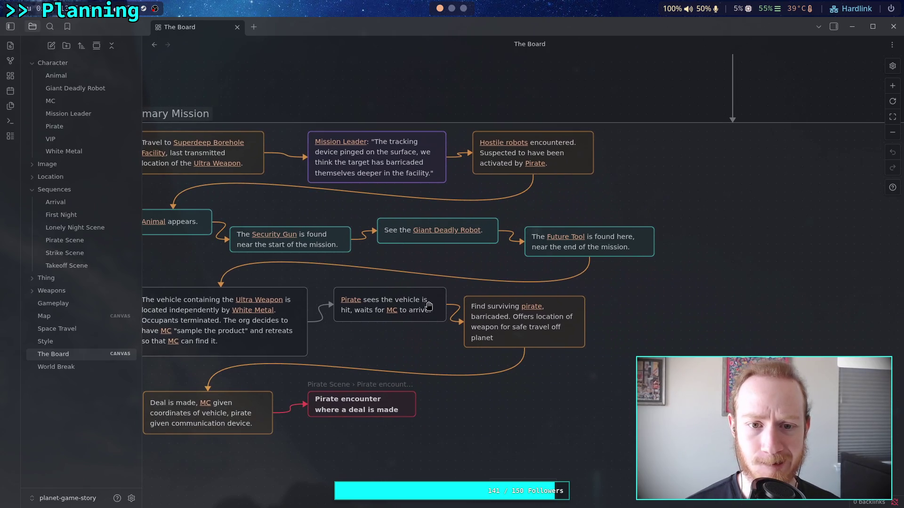
left_click_drag(497, 267, 419, 295)
left_click_drag(341, 78, 428, 139)
double_click(428, 135)
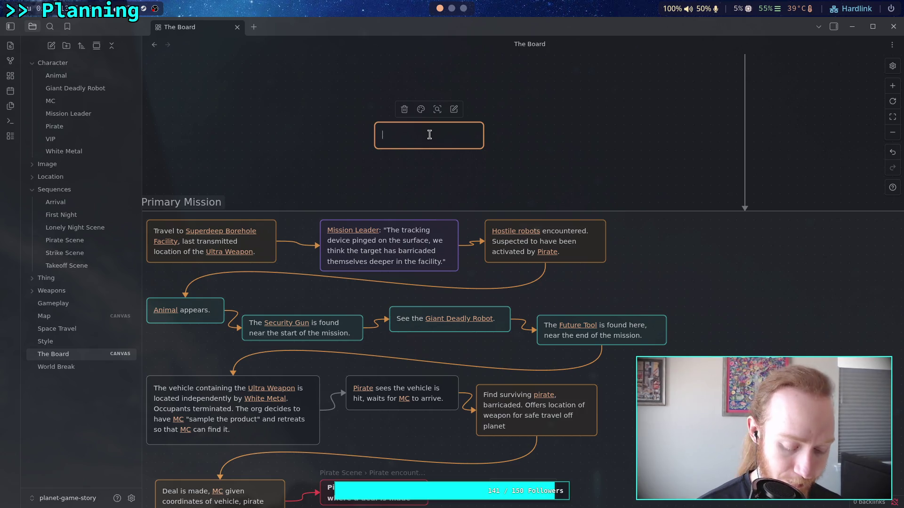
Step: Write '[[Pirate]] is expecting a team from [[Weapon Facility]] to arrive, plans to be ignorant and leave without co' in the card
type("[[P")
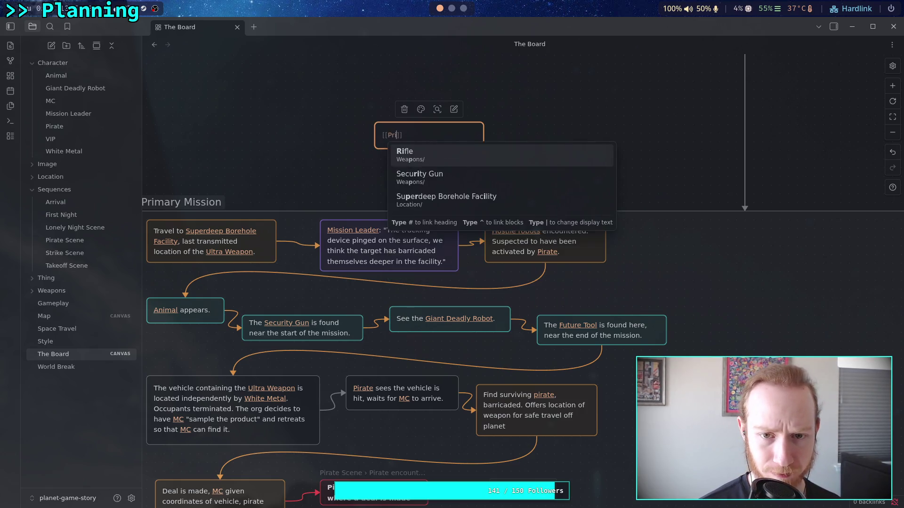
type("irate")
key("Return")
type("is expecting a team")
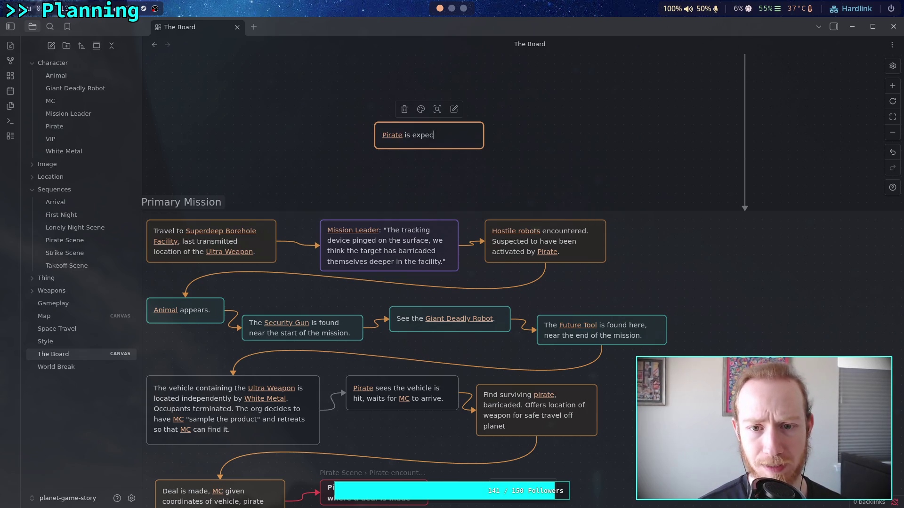
type(" fr")
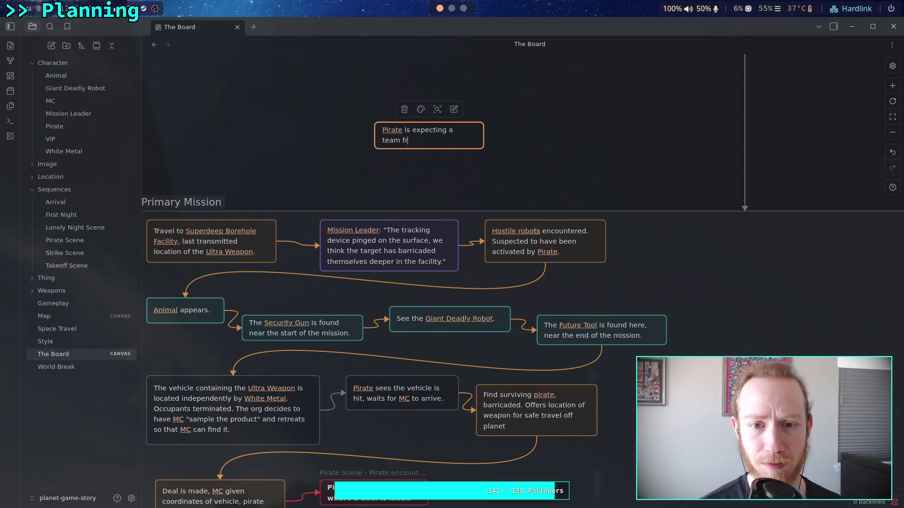
type("om [[we")
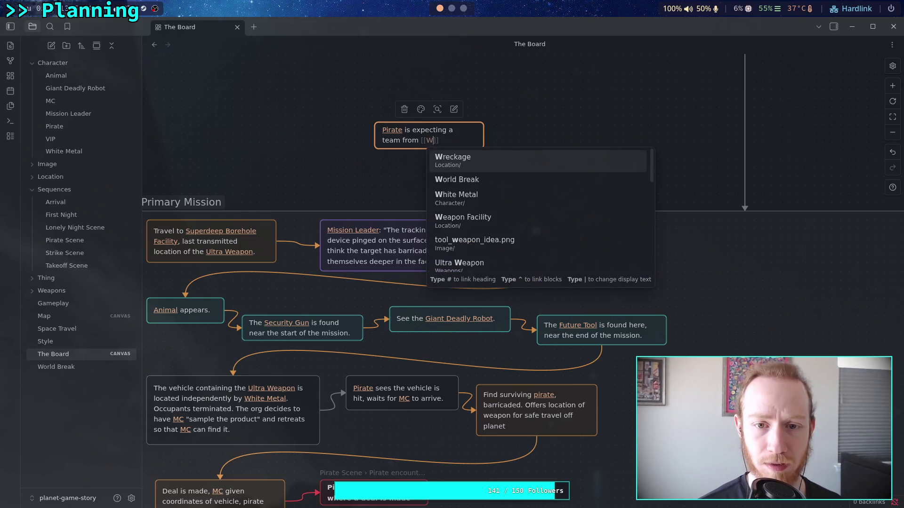
key("Return")
key("End")
type("to sh")
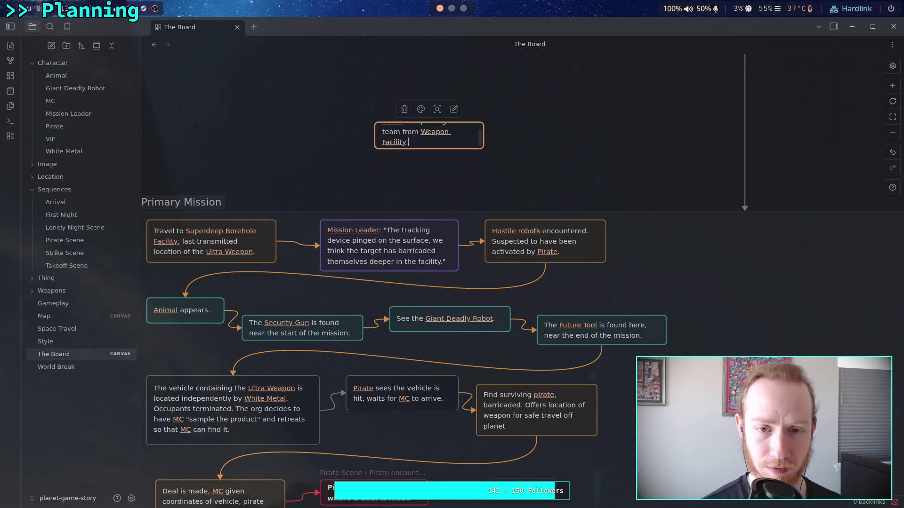
key("BackSpace")
key("BackSpace")
type("a")
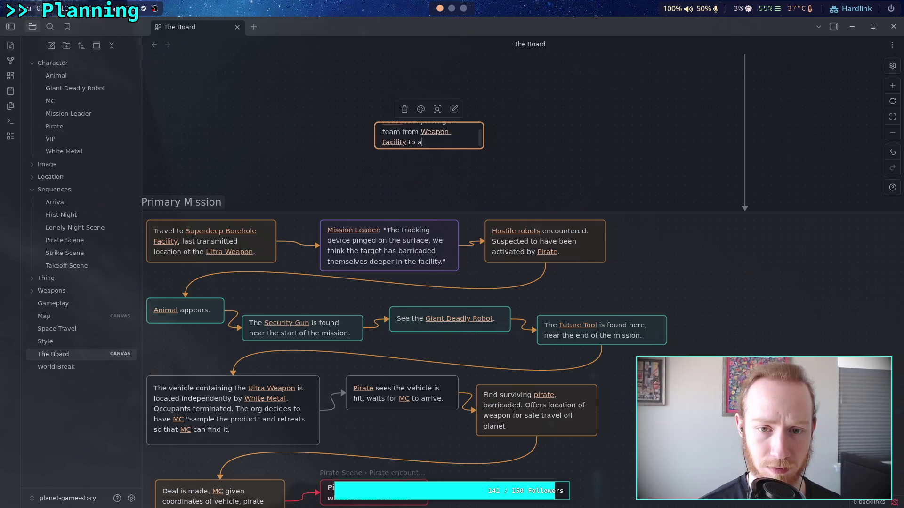
type("rrive, plan")
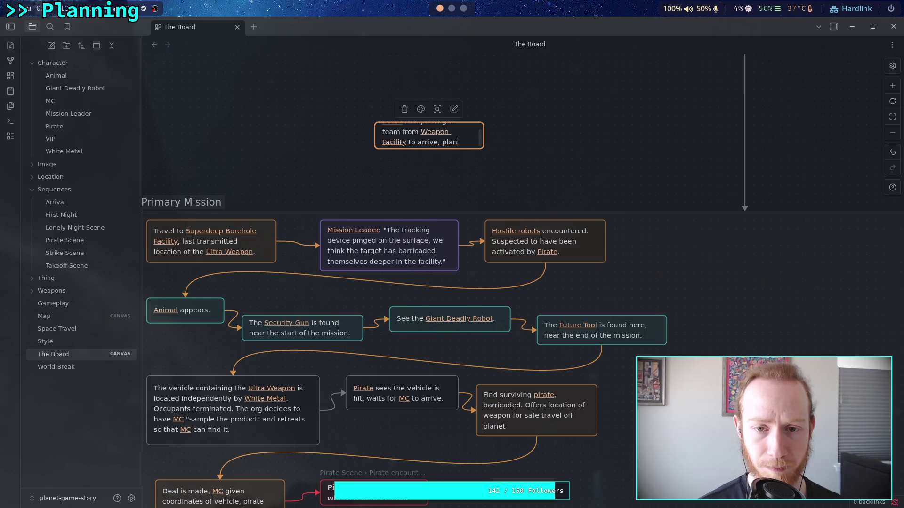
type("s to be ignorant ")
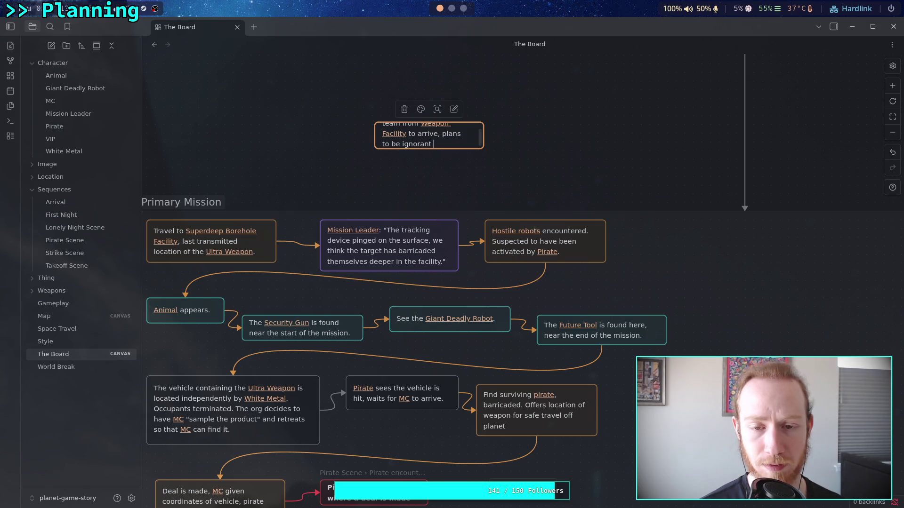
type("and")
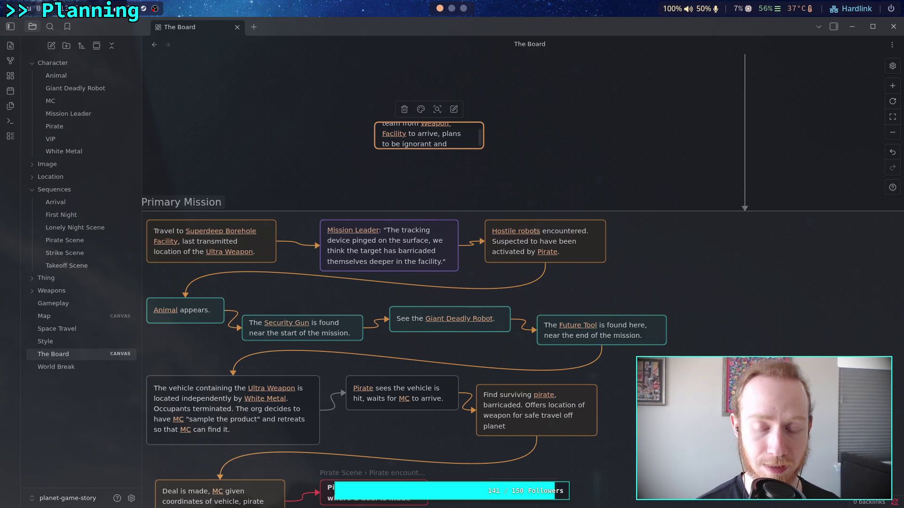
type(" leave")
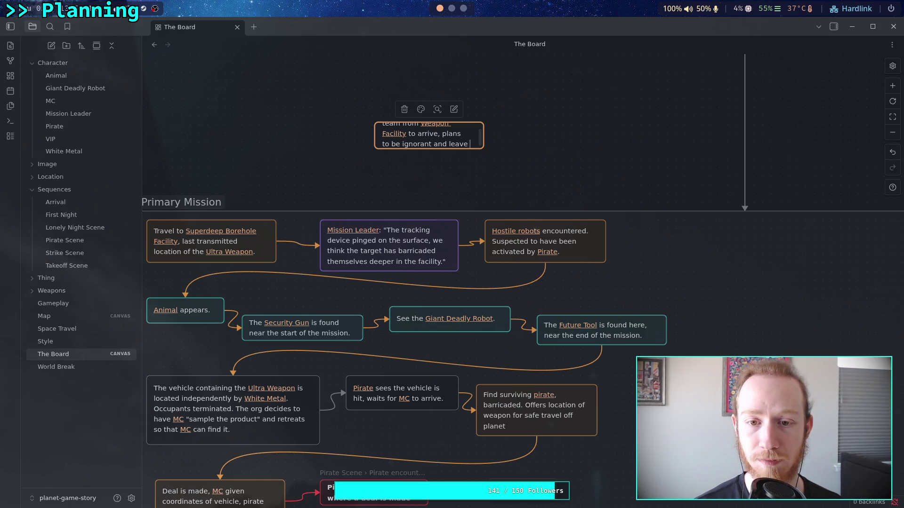
type("w")
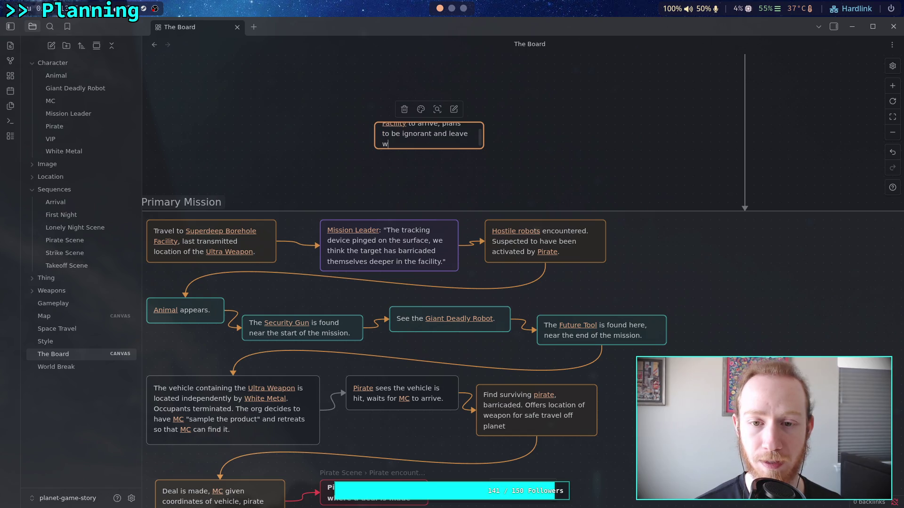
type("ithout conflict.")
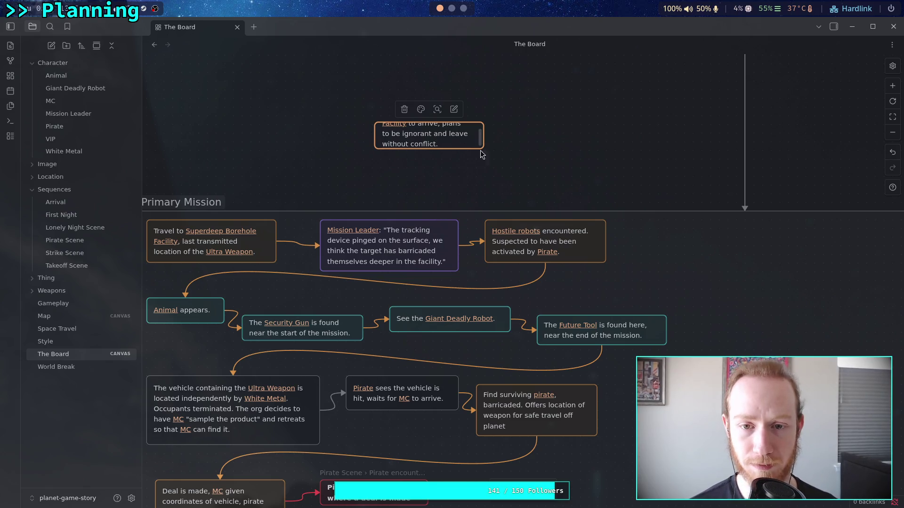
Step: Move the Hostile robots card further right and draw an arrow from Mission Leader to the Pirate card
left_click(510, 212)
left_click(560, 242)
left_click_drag(560, 242, 639, 242)
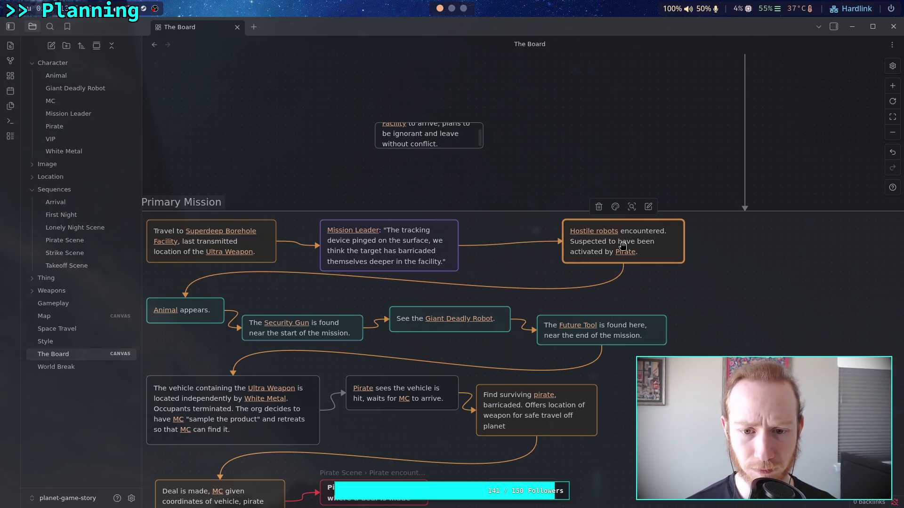
left_click(467, 248)
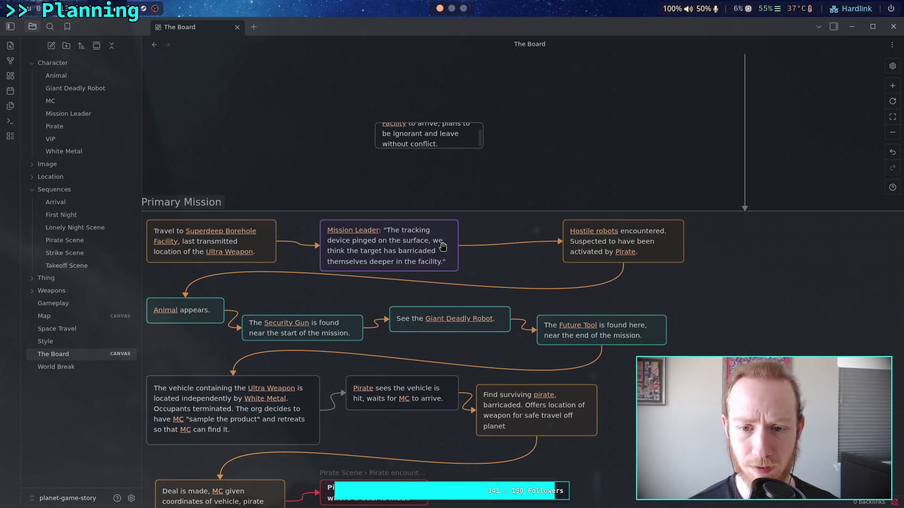
left_click_drag(459, 247, 380, 142)
left_click_drag(471, 134, 589, 144)
Step: Delete an accidental extra empty card and move the Pirate card up and left
double_click(629, 177)
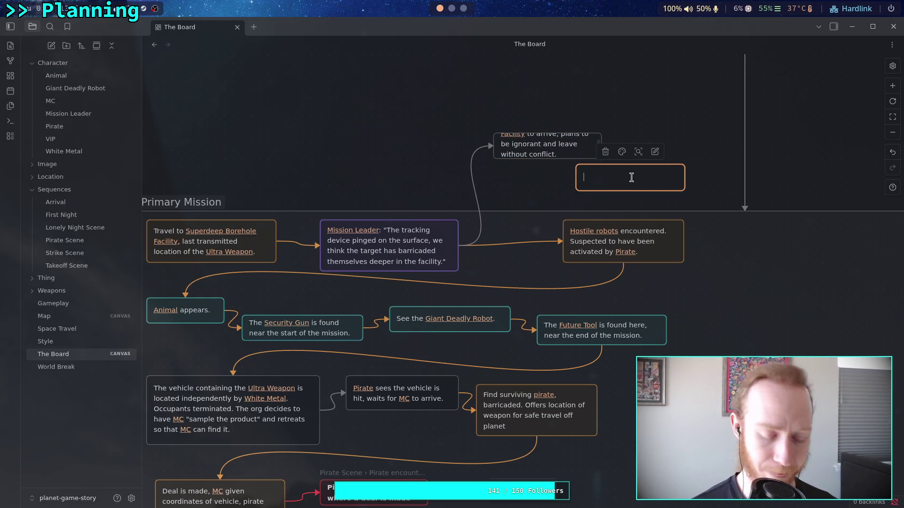
type("[[")
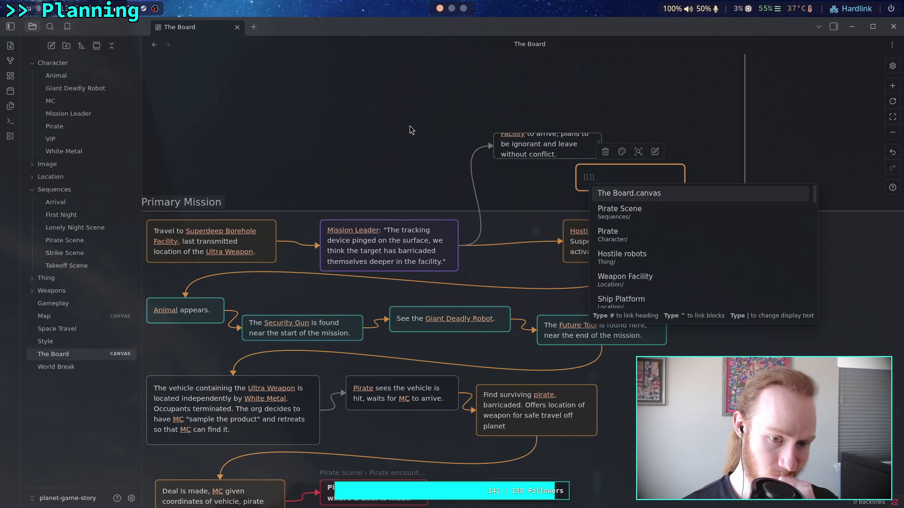
key("Escape")
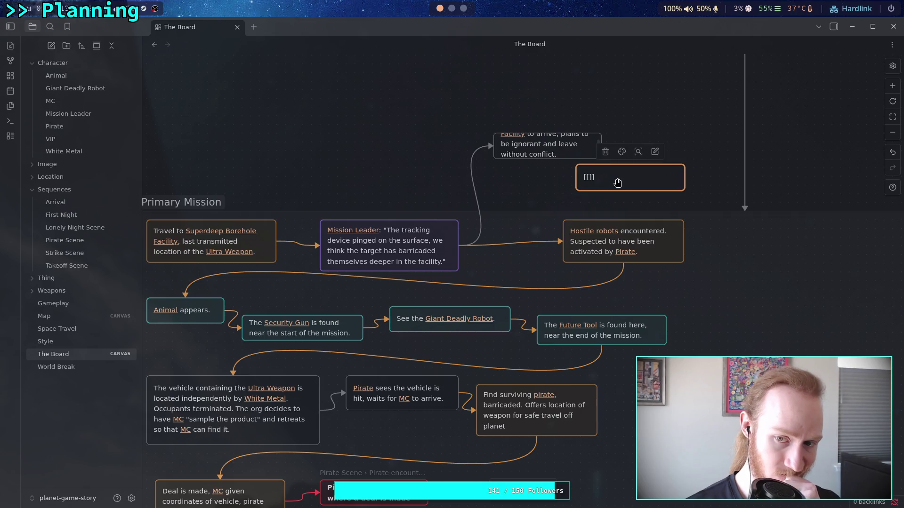
key("Delete")
mouse_move(562, 209)
left_mouse_down()
mouse_move(476, 224)
mouse_move(528, 230)
left_mouse_up()
left_click_drag(547, 179, 503, 169)
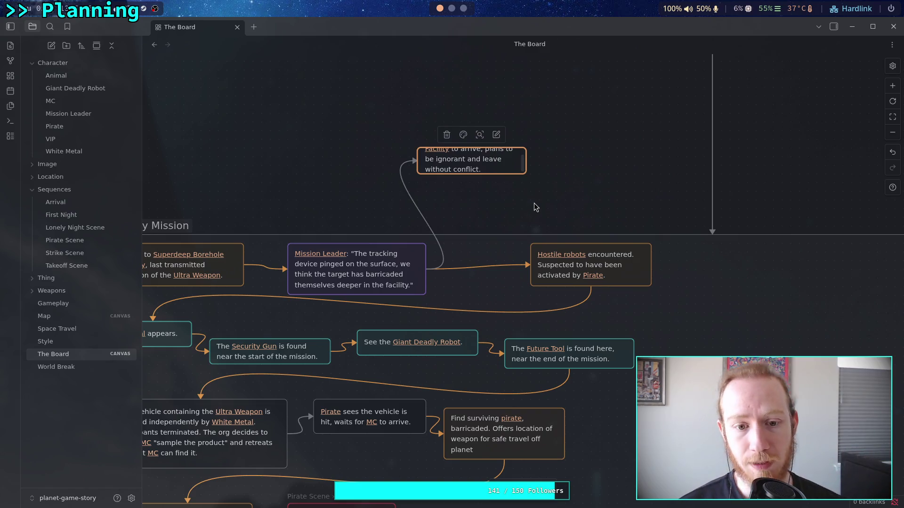
key("Escape")
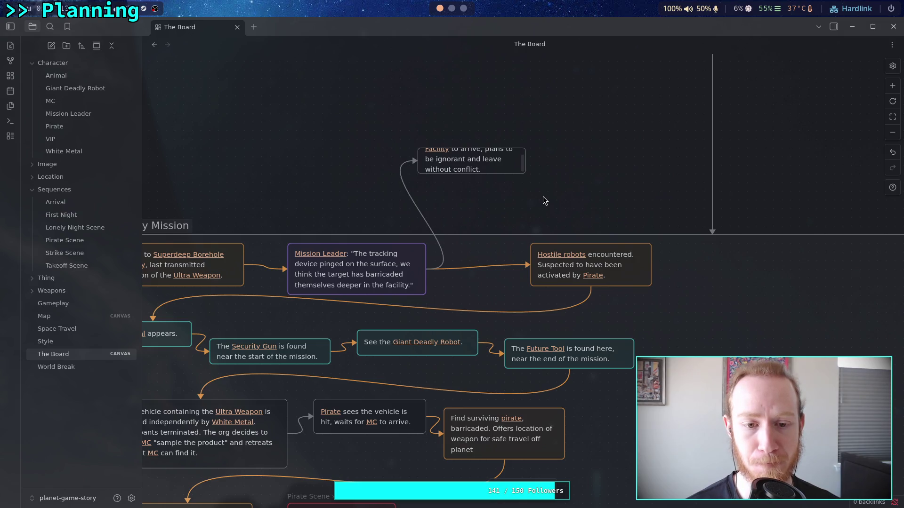
Step: Create a second card right of the Pirate card, starting it with a [[Pirate]] link
double_click(556, 190)
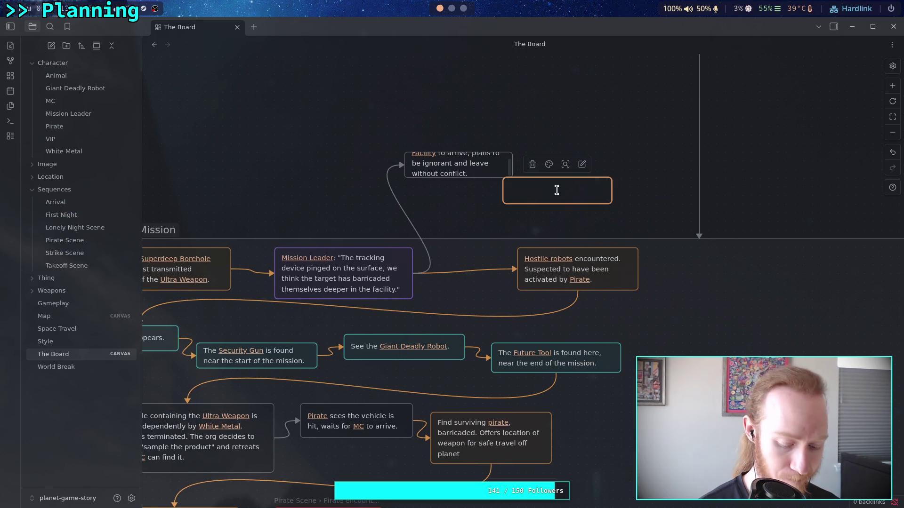
type("[[f")
key("BackSpace")
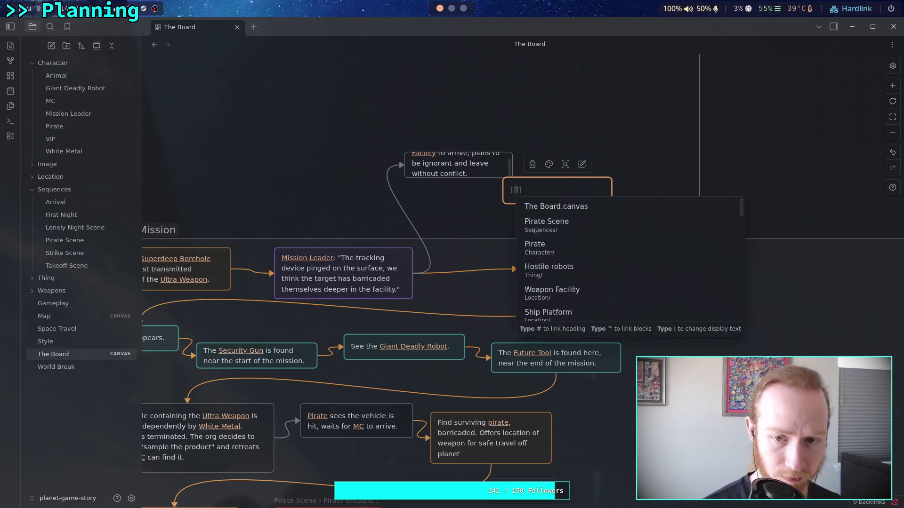
type("G")
key("BackSpace")
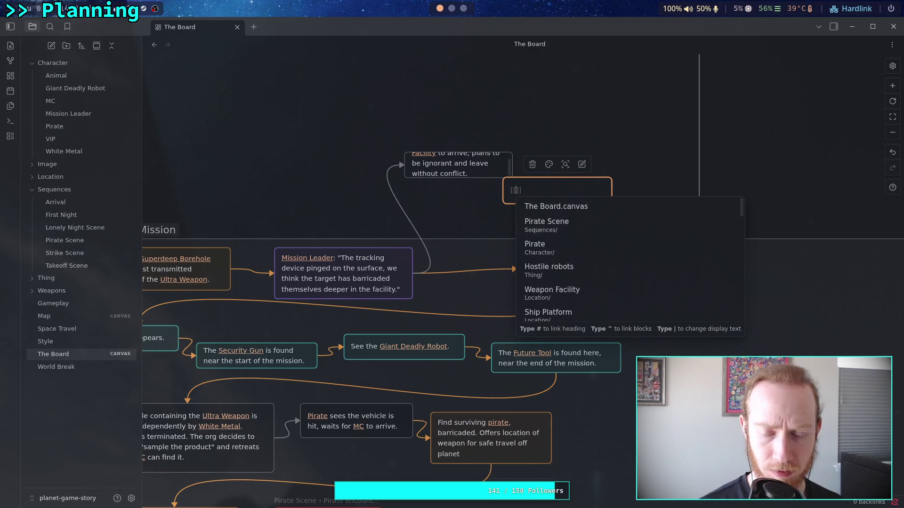
type("sleek_prototype.png")
key("ctrl+BackSpace")
type("Pr")
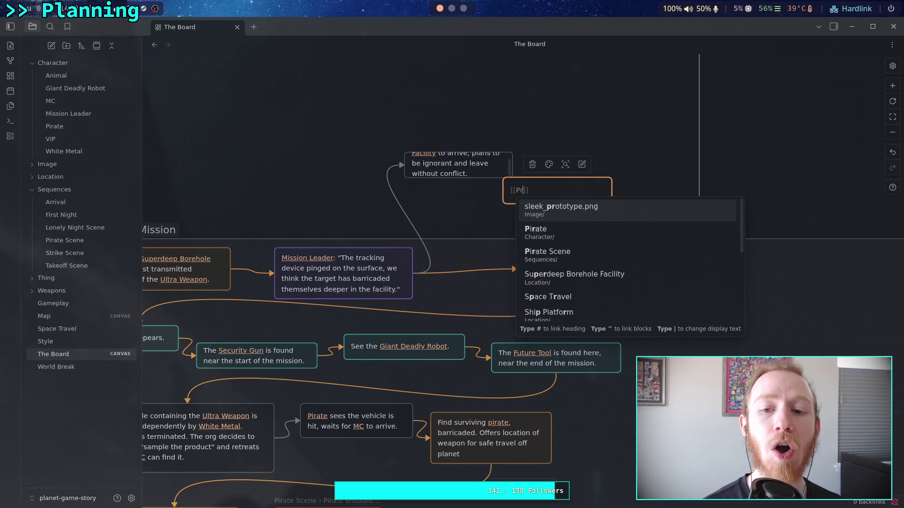
key("Down")
type("i")
key("Return")
Step: Continue with 'sees that the [[MC]] has arrived', won't survive an encounter with the MC, must change plans
type("seens")
key("BackSpace")
key("BackSpace")
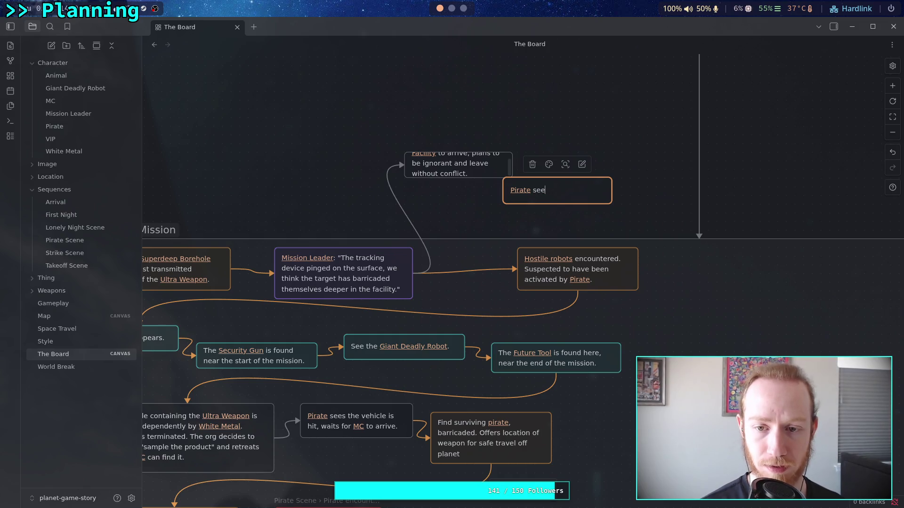
type("s that the [[MC")
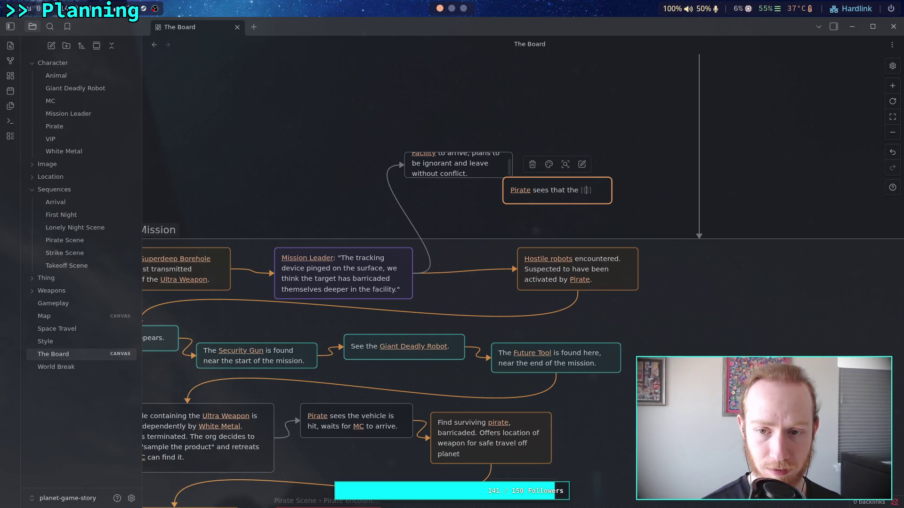
key("Return")
type("has")
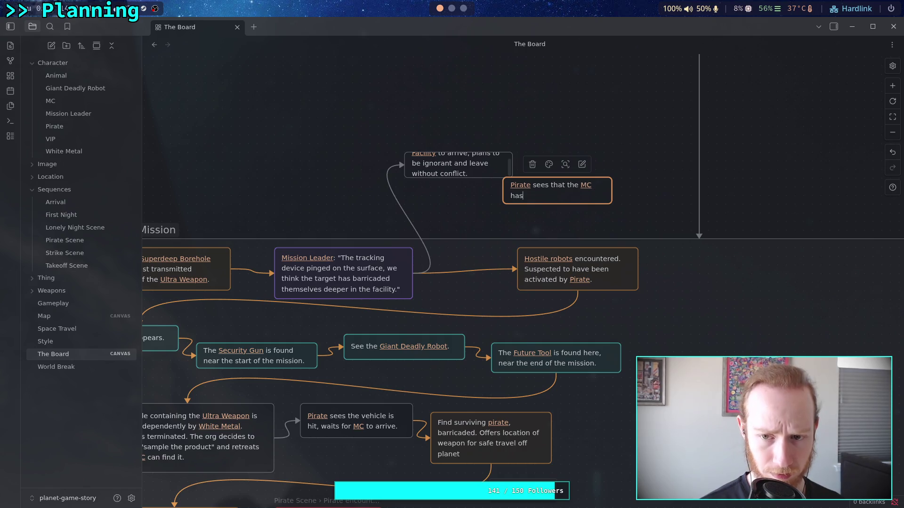
type(" arrived. ")
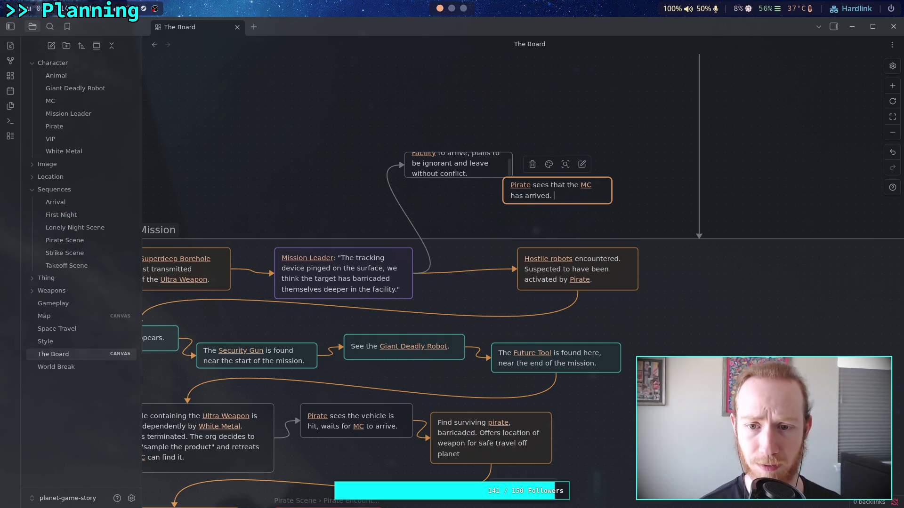
type("Believes ")
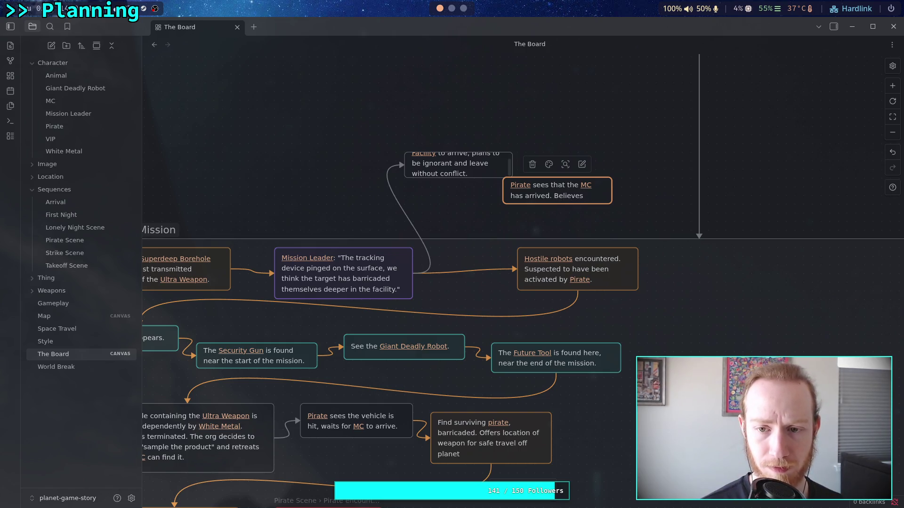
type("his ")
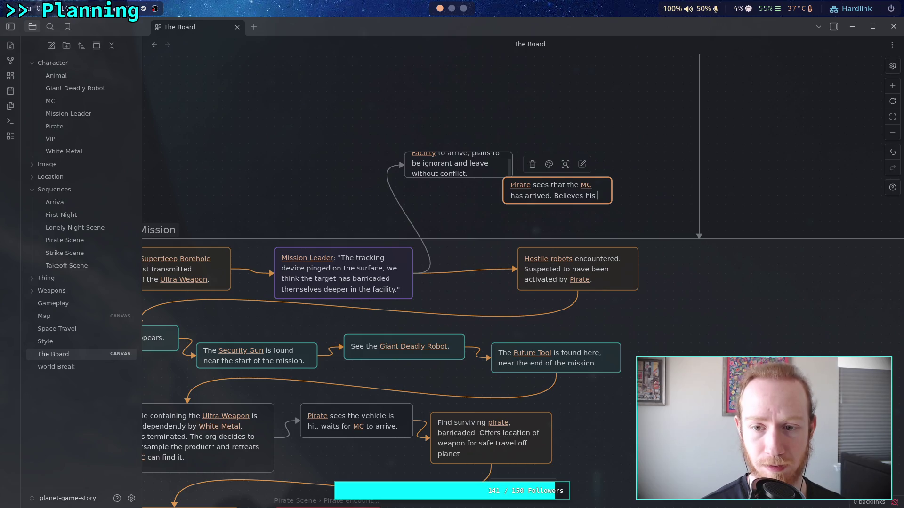
type("best option i")
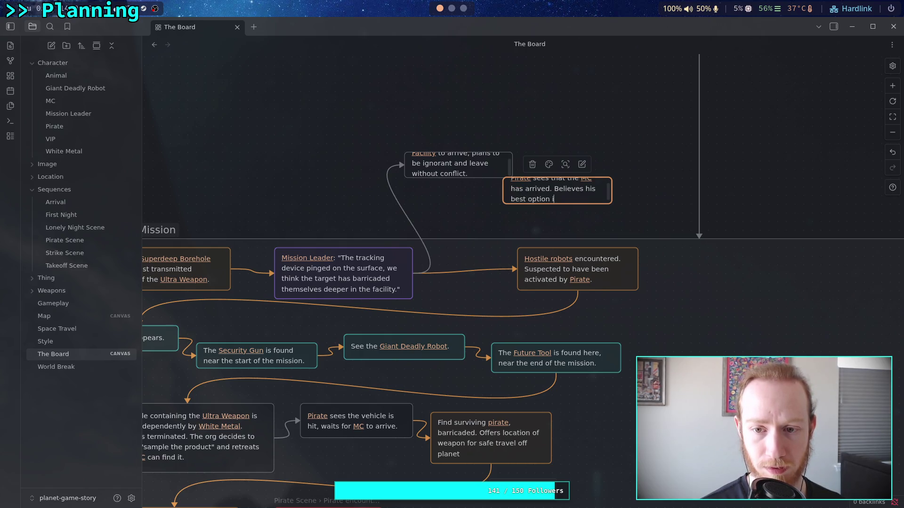
key("BackSpace")
key("BackSpace")
key("BackSpace")
key("BackSpace")
key("BackSpace")
key("BackSpace")
type("e ")
type("w")
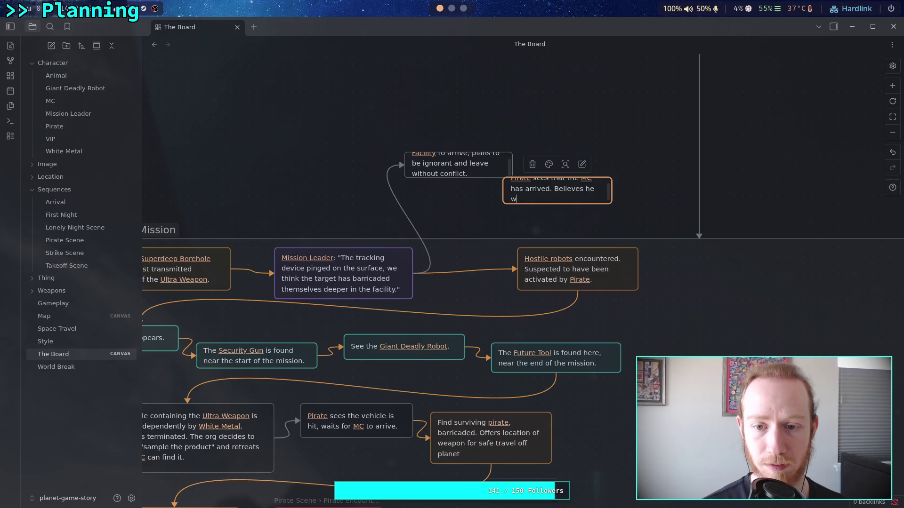
type("o not surv")
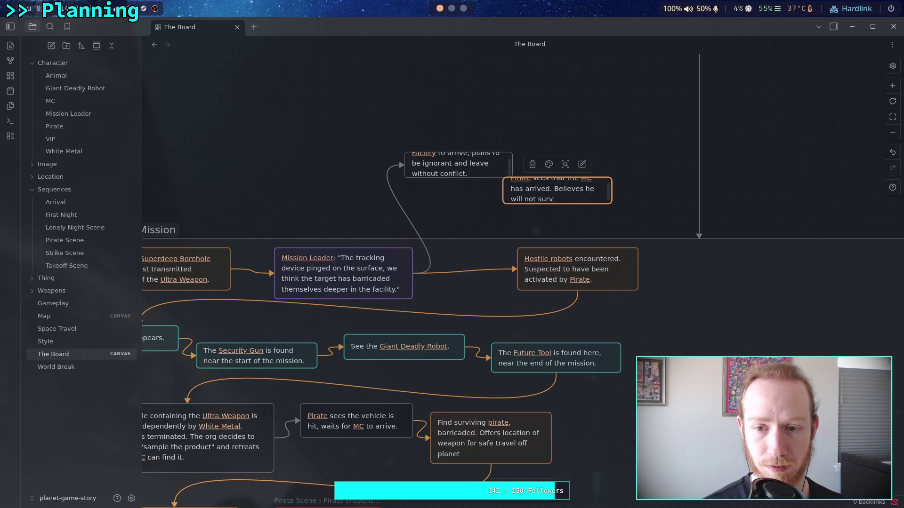
type("an e")
type("ounter with")
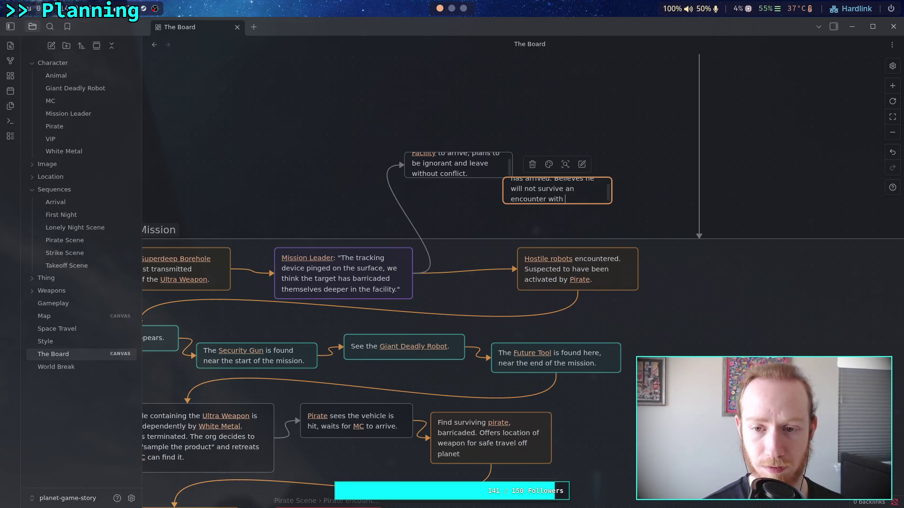
type("[[MC")
type("]]")
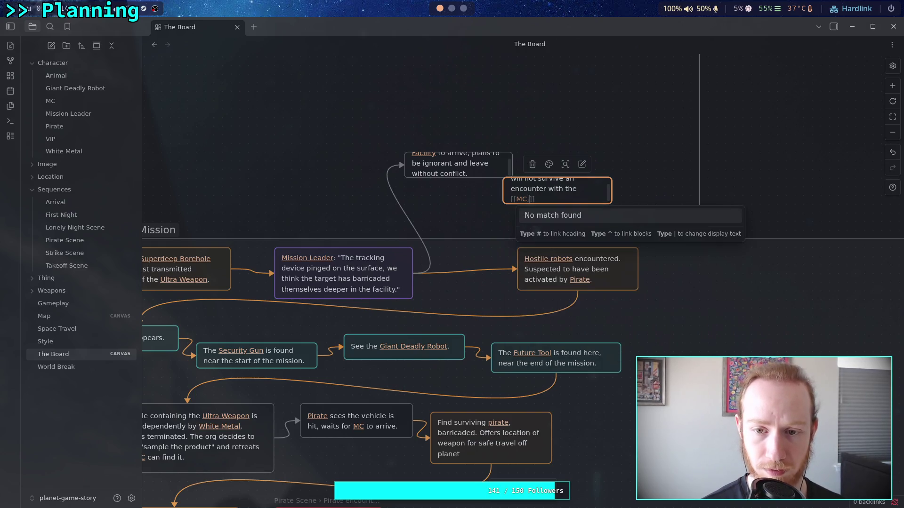
type(", muschang")
type("lans.")
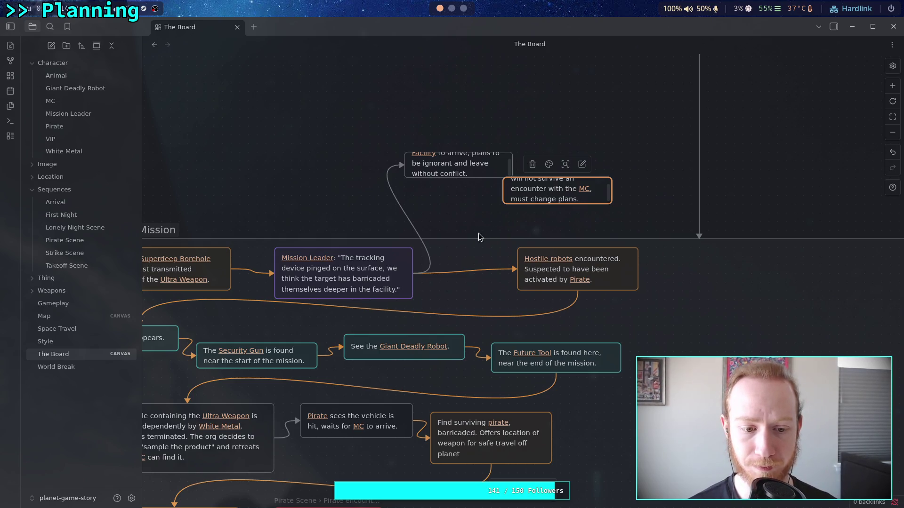
key("Escape")
Step: Enlarge both Pirate cards and connect the 'is expecting' card to the 'Pirate sees' card
left_click_drag(537, 200, 577, 218)
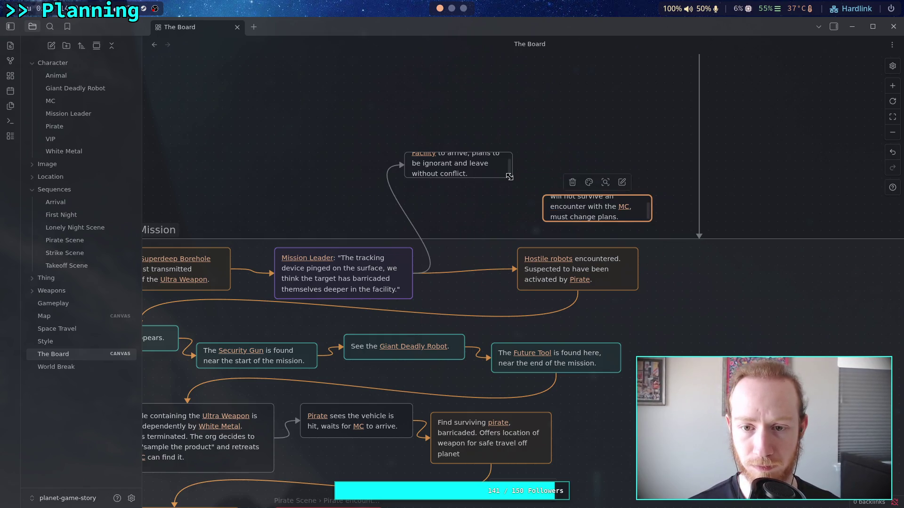
left_click_drag(512, 177, 517, 187)
left_click_drag(400, 154, 394, 132)
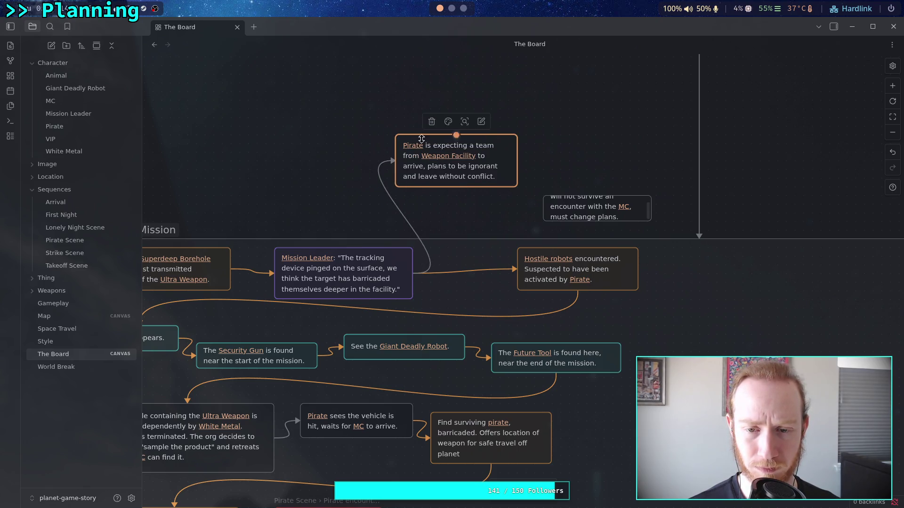
mouse_move(517, 160)
left_mouse_down()
mouse_move(555, 205)
mouse_move(595, 218)
left_mouse_up()
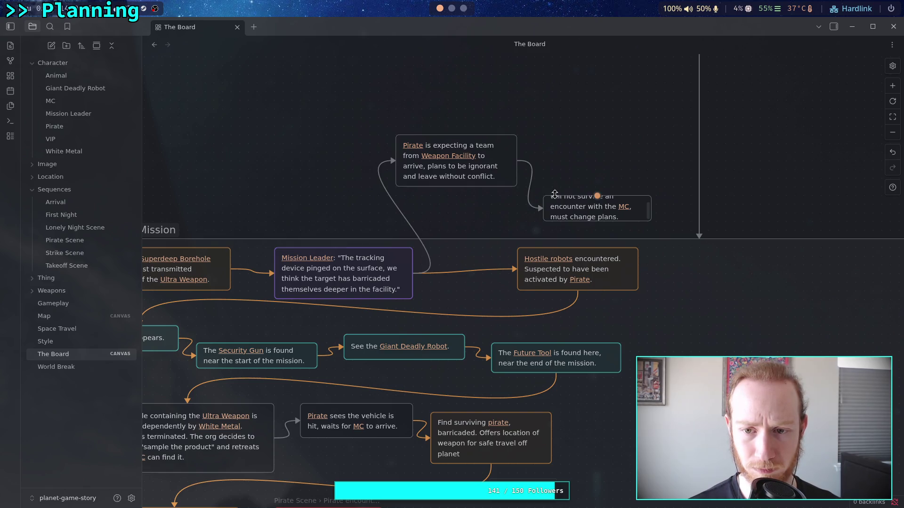
left_click_drag(544, 196, 544, 187)
left_click_drag(652, 221, 665, 238)
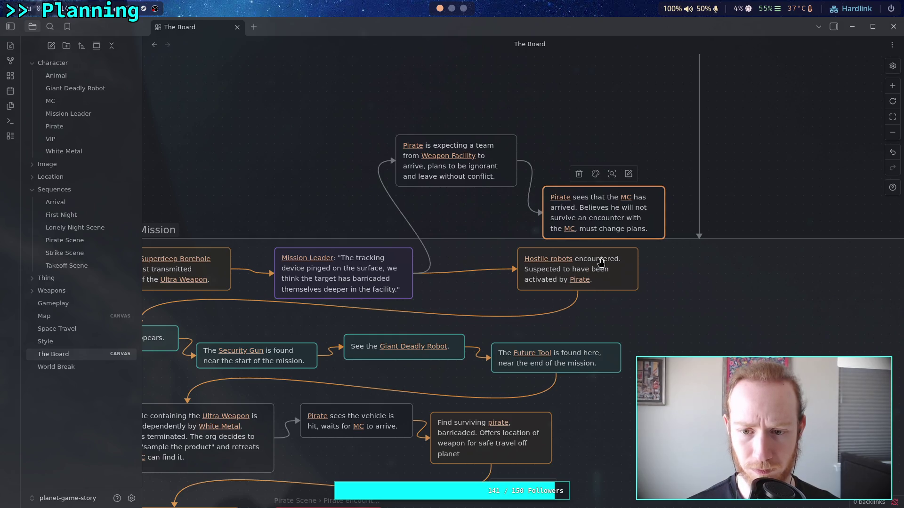
Step: Move the Hostile robots card down-right and make its arrow start from the 'Pirate sees' card
left_click_drag(600, 269, 651, 312)
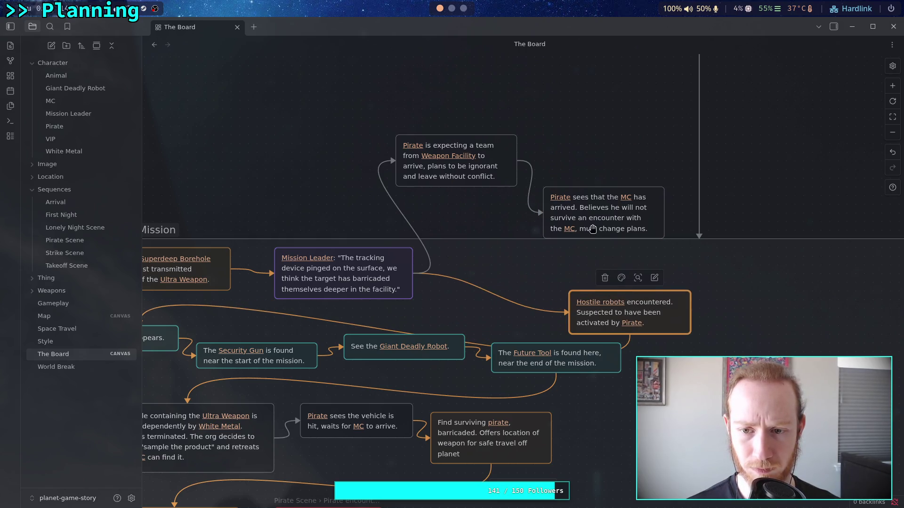
left_click(437, 281)
mouse_move(435, 280)
left_mouse_down()
mouse_move(529, 264)
mouse_move(659, 211)
left_mouse_up()
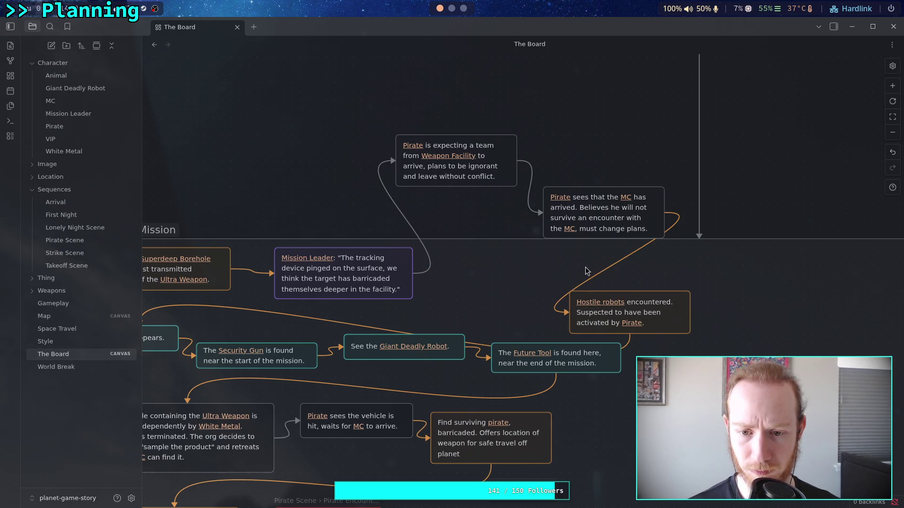
Step: Colour the arrow into the 'Pirate sees' card orange, keeping the Mission Leader arrow grey
left_click(402, 203)
left_click(387, 147)
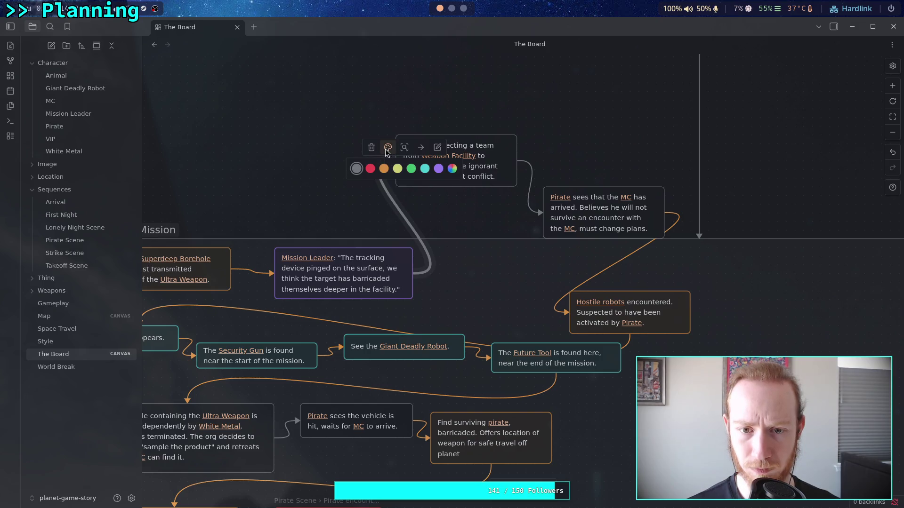
left_click(384, 169)
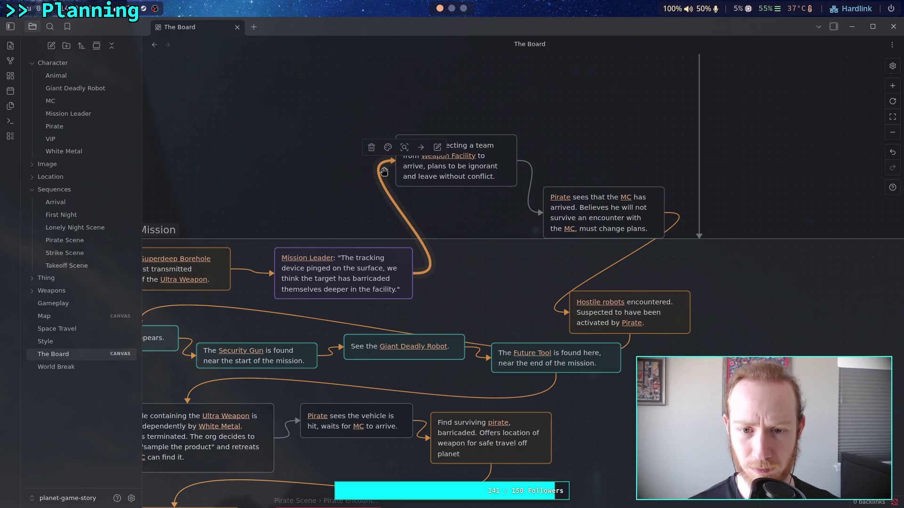
left_click(479, 224)
left_click(528, 190)
left_click(513, 147)
left_click(510, 168)
left_click(378, 180)
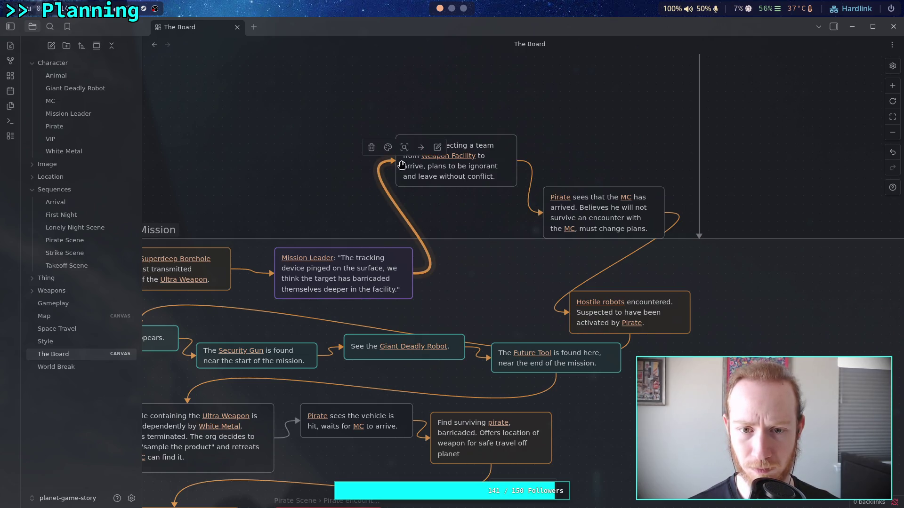
left_click(388, 147)
left_click(362, 171)
mouse_move(459, 176)
left_mouse_down()
mouse_move(468, 176)
mouse_move(503, 305)
left_mouse_up()
Step: Line up the 'is expecting', 'Pirate sees' and Hostile robots cards after Mission Leader in the top row
scroll(503, 254, "right", 3)
scroll(503, 255, "down", 2)
mouse_move(496, 245)
left_mouse_down()
mouse_move(604, 264)
mouse_move(617, 287)
left_mouse_up()
mouse_move(499, 166)
left_mouse_down()
mouse_move(550, 278)
mouse_move(541, 224)
left_mouse_up()
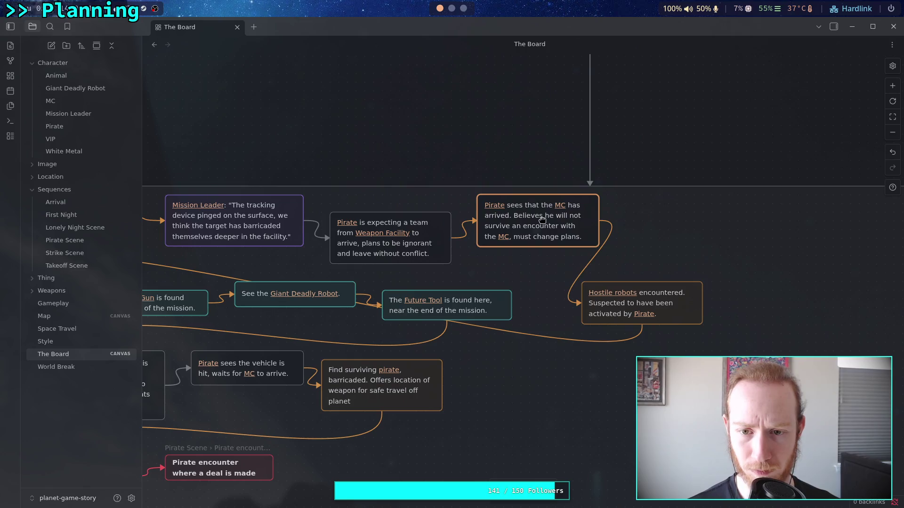
scroll(496, 182, "down", 2)
scroll(496, 182, "left", 4)
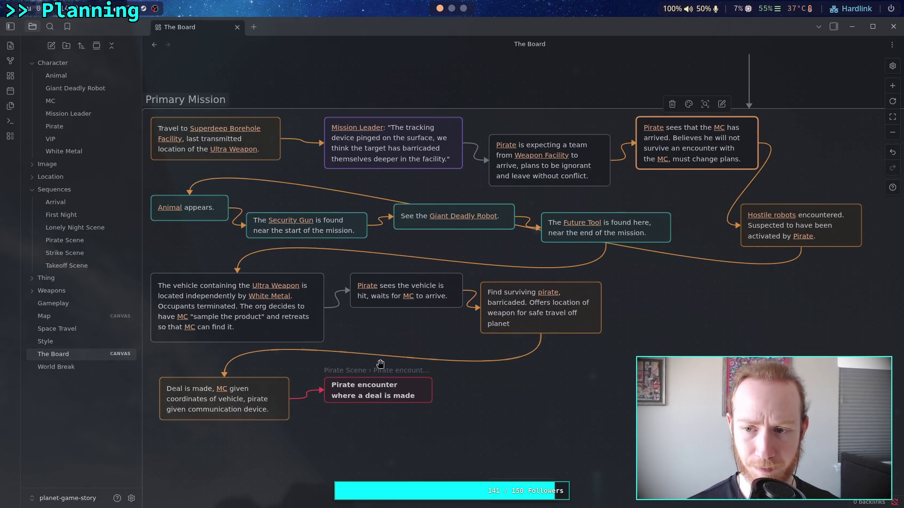
scroll(565, 216, "right", 5)
scroll(565, 216, "up", 1)
scroll(486, 290, "left", 3)
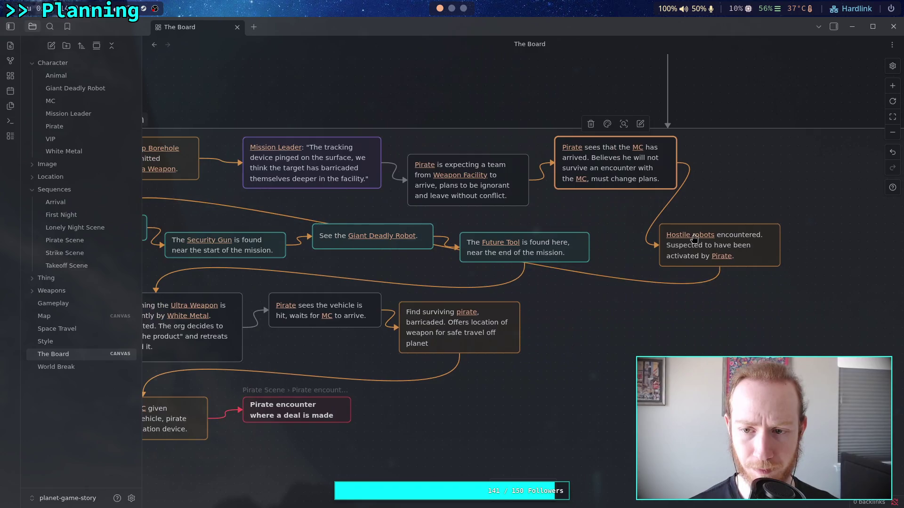
mouse_move(729, 247)
left_mouse_down()
mouse_move(763, 167)
mouse_move(770, 192)
left_mouse_up()
scroll(682, 188, "left", 4)
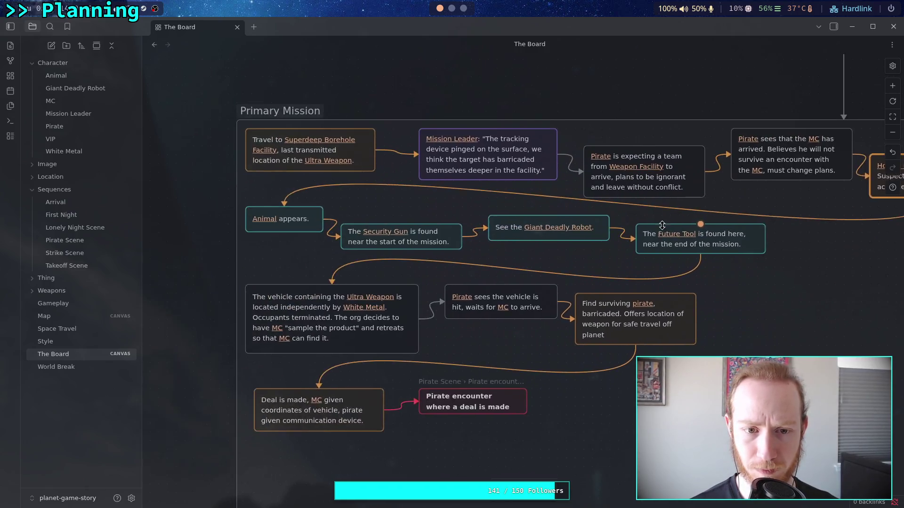
scroll(682, 188, "up", 1)
mouse_move(599, 187)
left_mouse_down()
mouse_move(467, 198)
mouse_move(612, 199)
left_mouse_up()
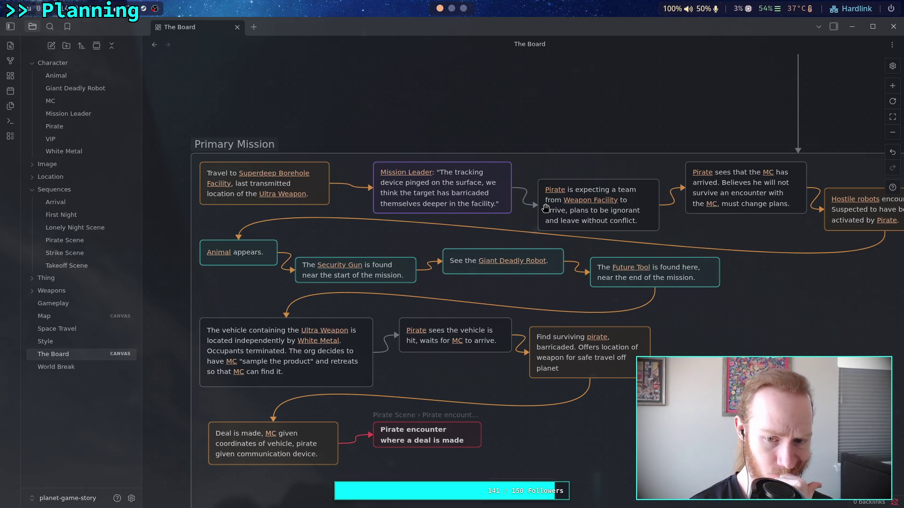
double_click(487, 342)
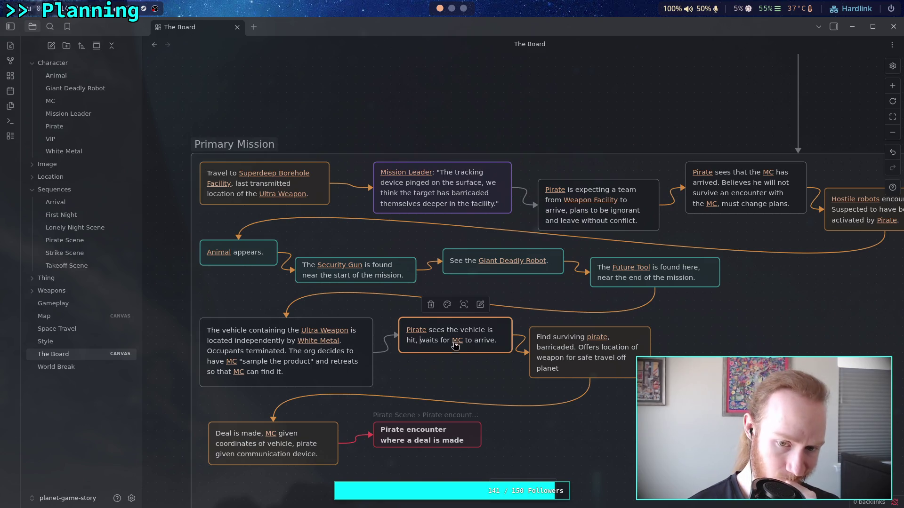
Step: Replace the old wording with 'tries to disable the [[Relay Station]]' in the vehicle card
type("p")
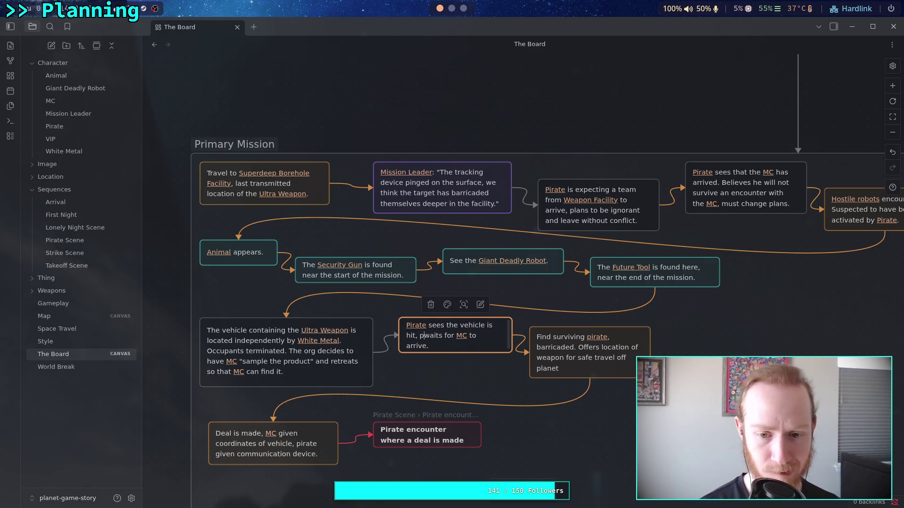
type("lants ")
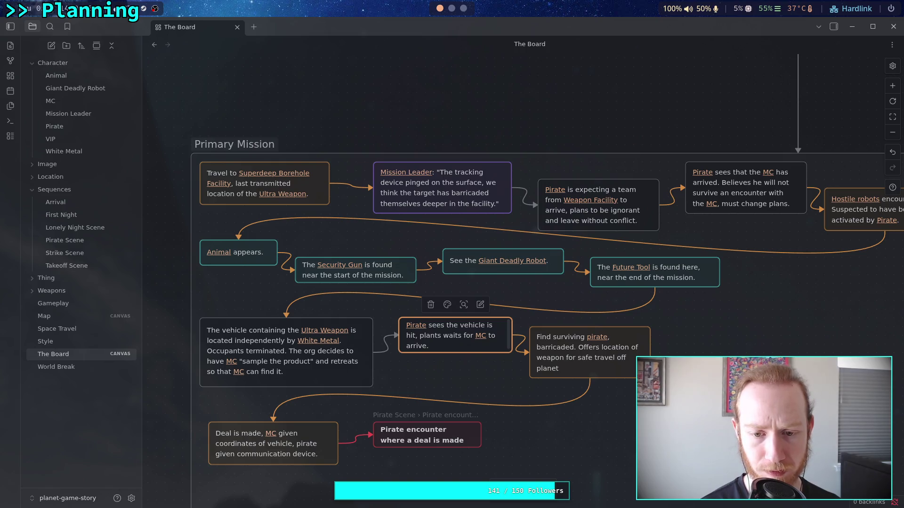
type("seeds")
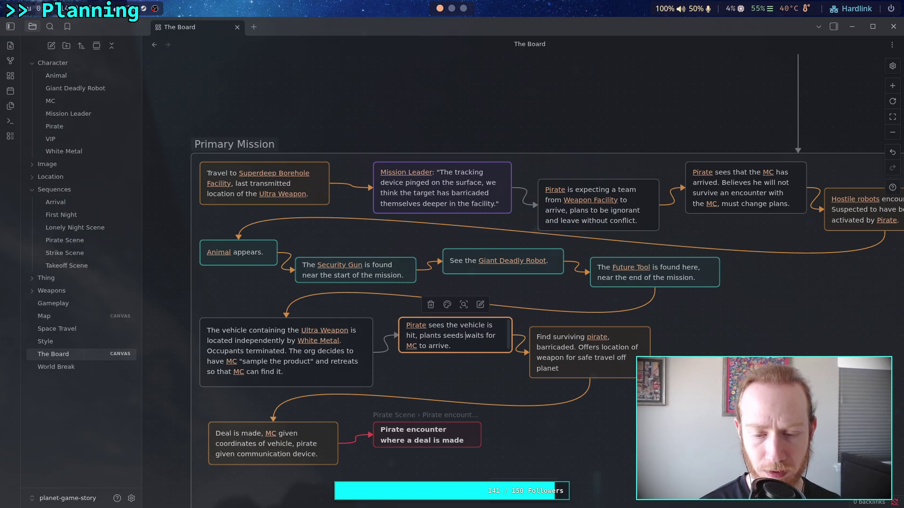
key("BackSpace")
key("BackSpace")
key("BackSpace")
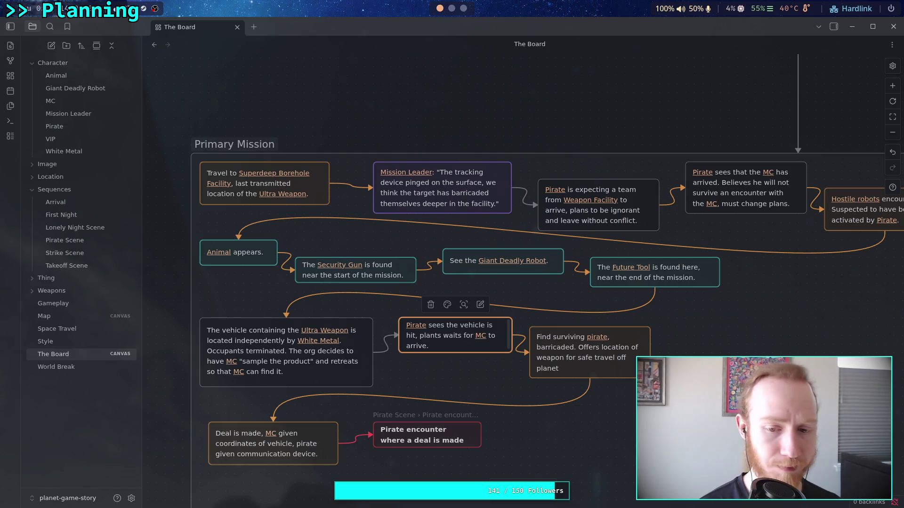
key("BackSpace")
key("BackSpace")
key("BackSpace")
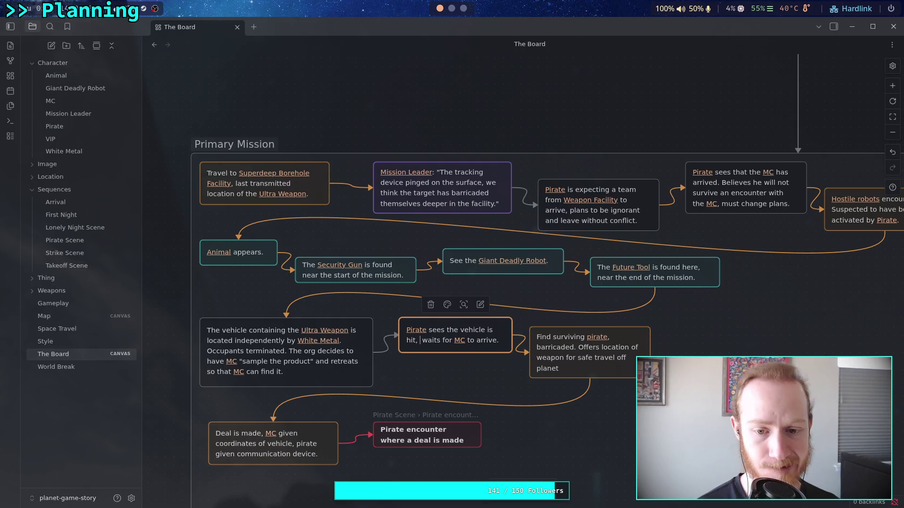
type("tries to disable the [[Rel")
key("Return")
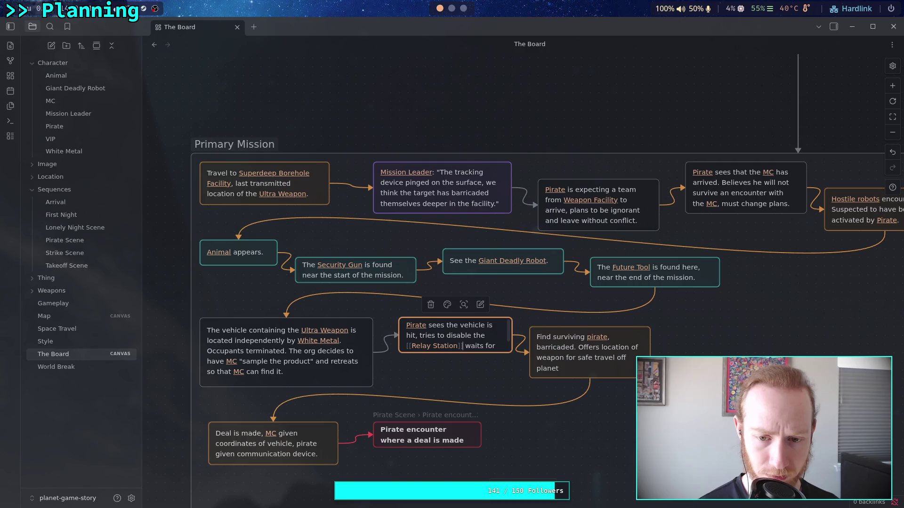
key("Right")
Step: Fix the sentence ending so it reads 'as MC arrives.'
key("Delete")
key("Delete")
key("Delete")
type("as")
key("Delete")
key("Delete")
key("Delete")
key("Right")
key("Right")
key("Right")
key("Delete")
key("Delete")
key("Delete")
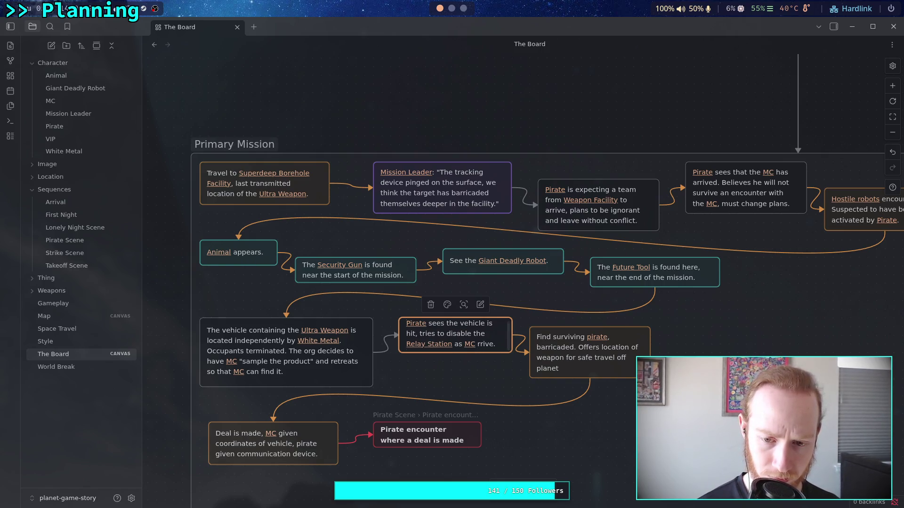
type("a")
type("s.")
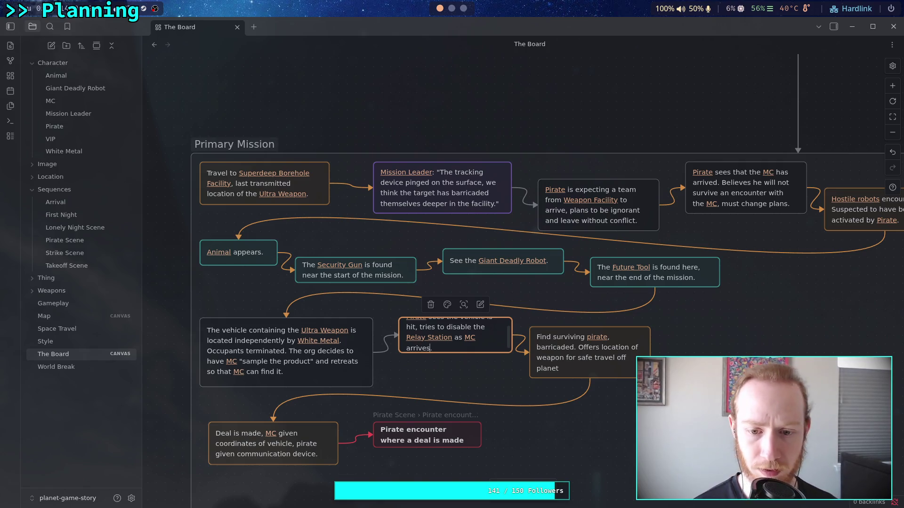
left_click(489, 130)
Step: Widen the 'Pirate sees the vehicle' card and set the Find surviving pirate card beside it
left_click_drag(579, 352, 623, 361)
mouse_move(478, 341)
left_mouse_down()
mouse_move(534, 368)
mouse_move(535, 359)
left_mouse_up()
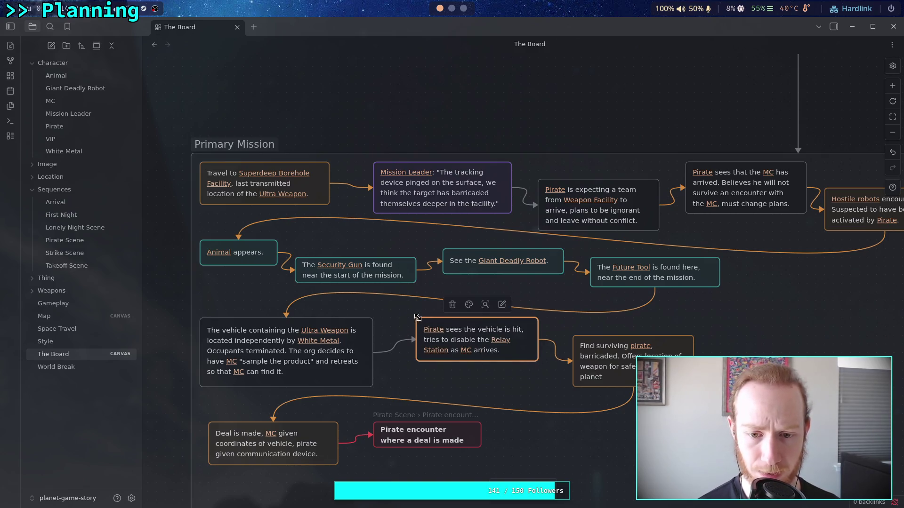
left_click_drag(510, 356, 493, 356)
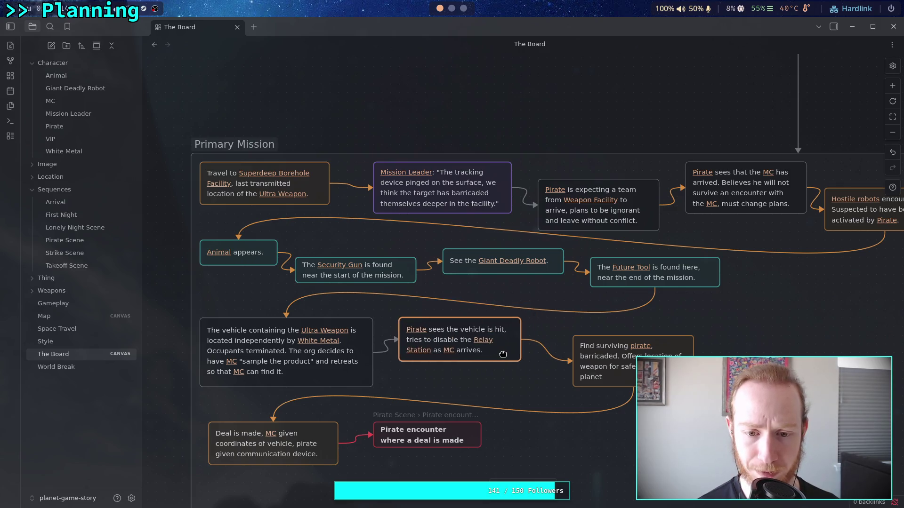
mouse_move(648, 368)
left_mouse_down()
mouse_move(621, 359)
mouse_move(617, 370)
left_mouse_up()
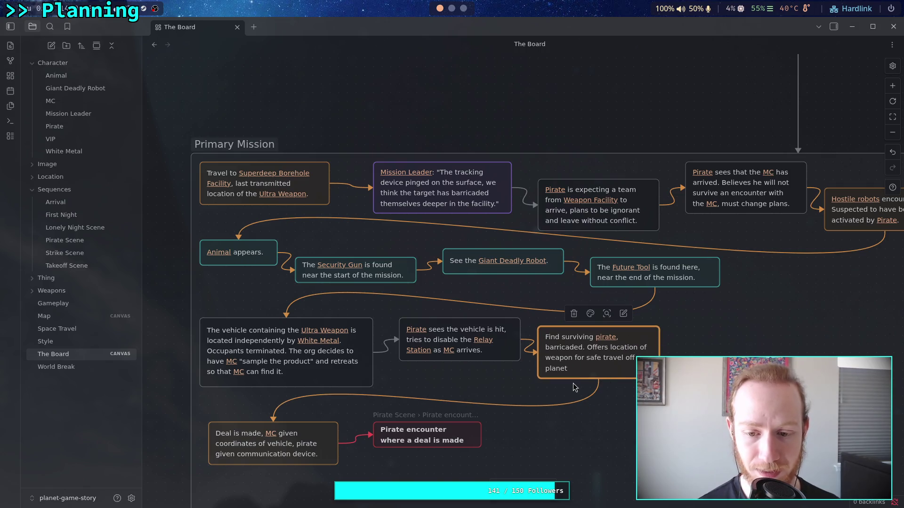
scroll(495, 245, "left", 2)
left_click(416, 97)
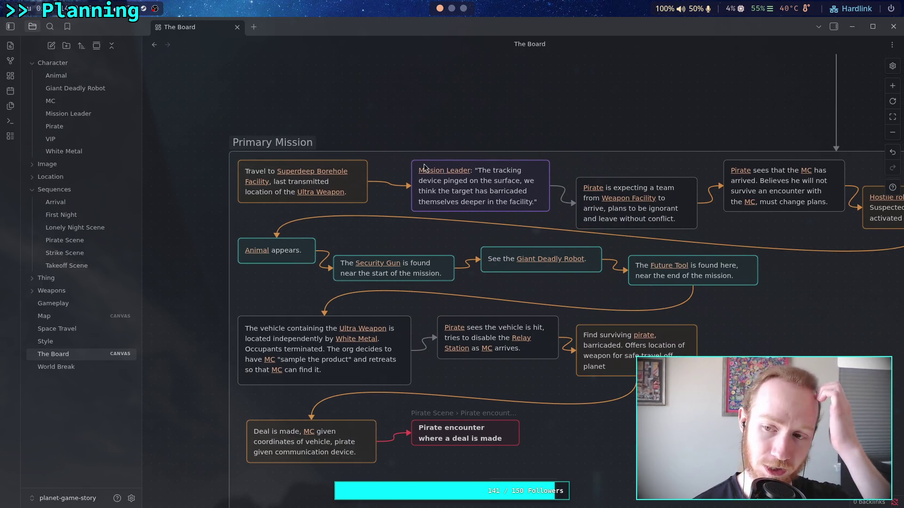
Step: Realign Mission Leader, both Pirate cards and Hostile robots into one even top row
scroll(335, 294, "right", 5)
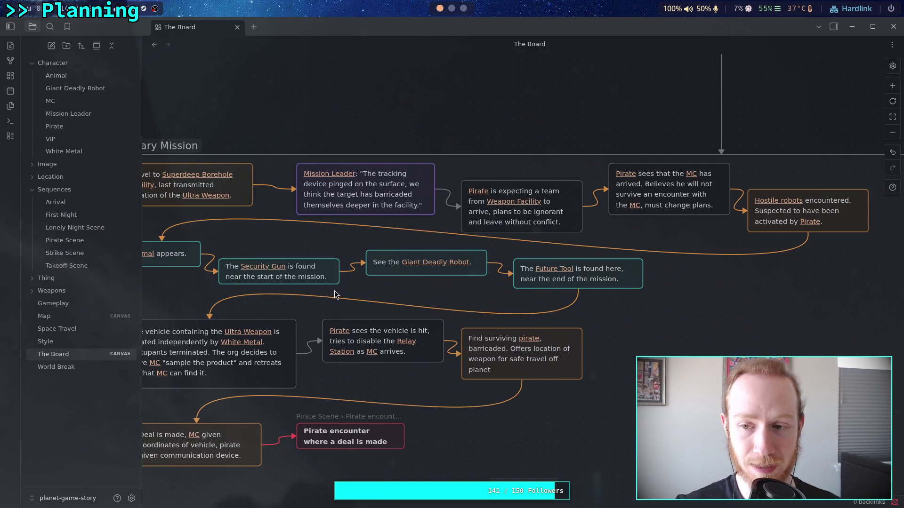
mouse_move(371, 193)
left_mouse_down()
mouse_move(347, 195)
mouse_move(358, 203)
left_mouse_up()
left_click_drag(508, 221, 482, 204)
mouse_move(642, 201)
left_mouse_down()
mouse_move(622, 204)
mouse_move(616, 219)
left_mouse_up()
left_click_drag(790, 221, 763, 204)
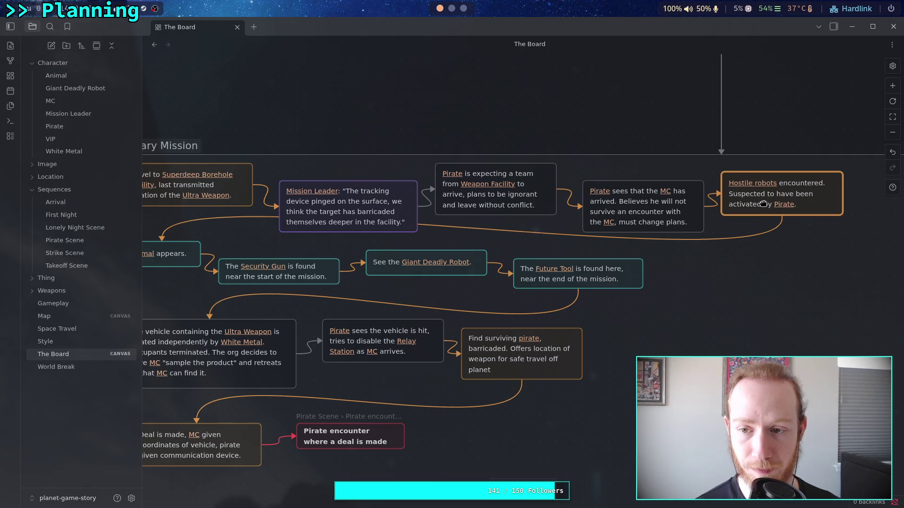
Step: Move the nine lower Primary Mission cards down together to clear the top row
scroll(604, 225, "left", 3)
mouse_move(260, 447)
left_mouse_down()
mouse_move(786, 209)
mouse_move(780, 222)
left_mouse_up()
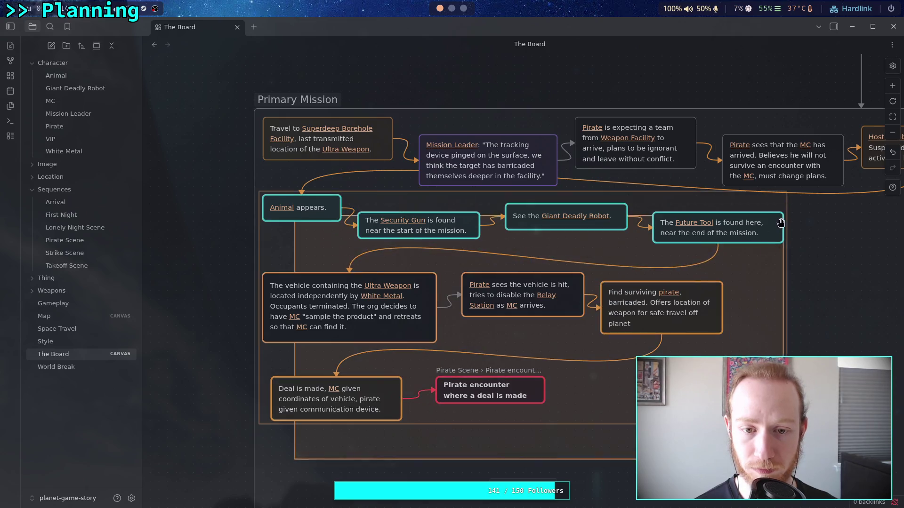
left_click_drag(323, 210, 324, 246)
left_click(419, 76)
scroll(320, 216, "right", 4)
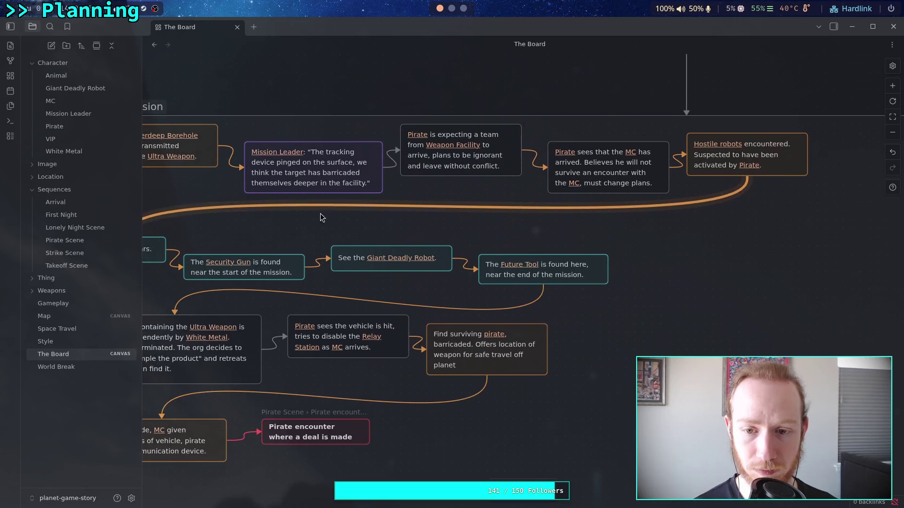
scroll(400, 212, "down", 2)
scroll(400, 211, "left", 2)
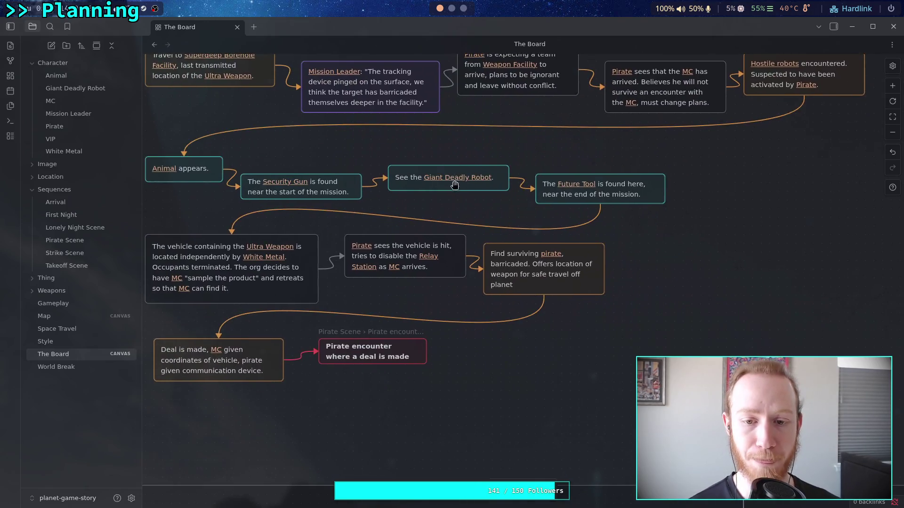
scroll(454, 184, "up", 2)
scroll(455, 184, "left", 1)
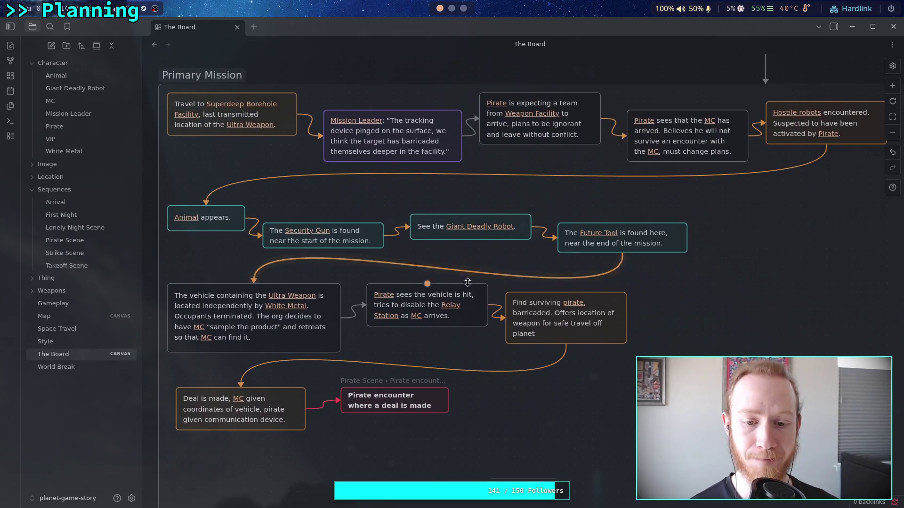
left_click(80, 242)
Step: Clear the draft door and speaker wording after 'MC' under Sequence
left_click(461, 141)
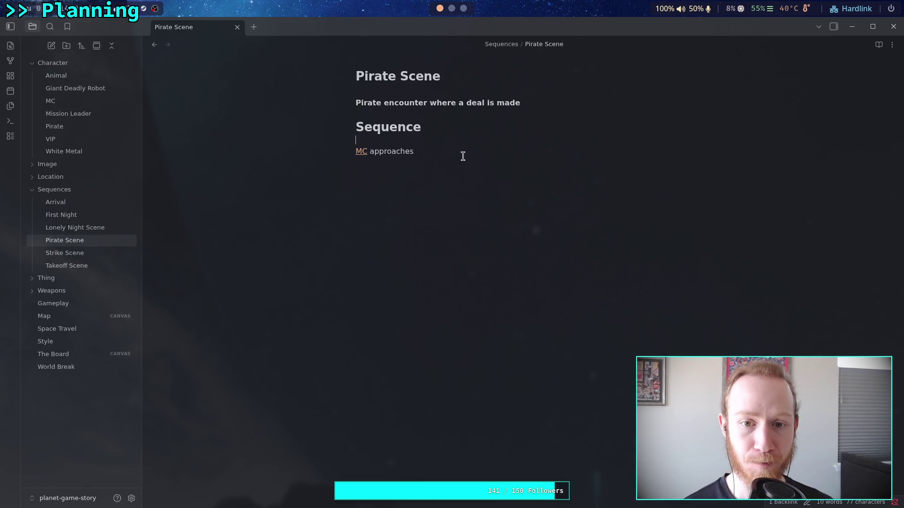
left_click(475, 155)
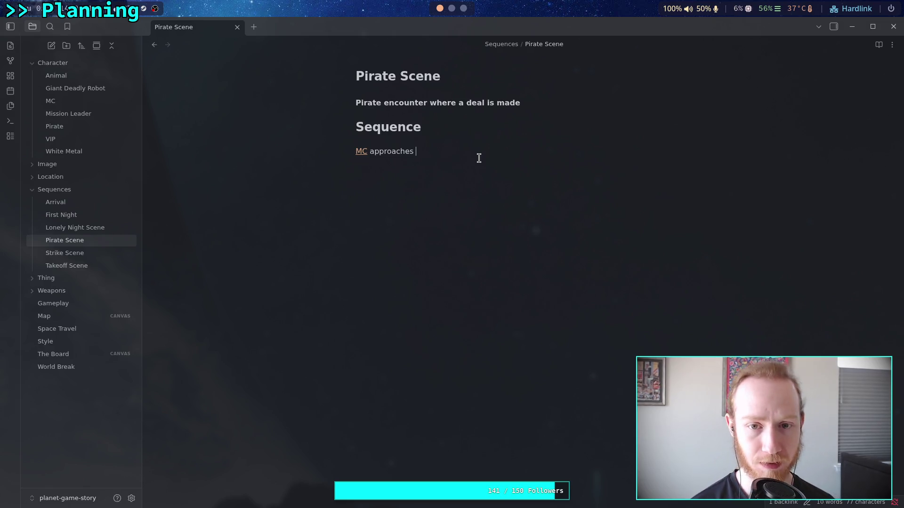
type("a")
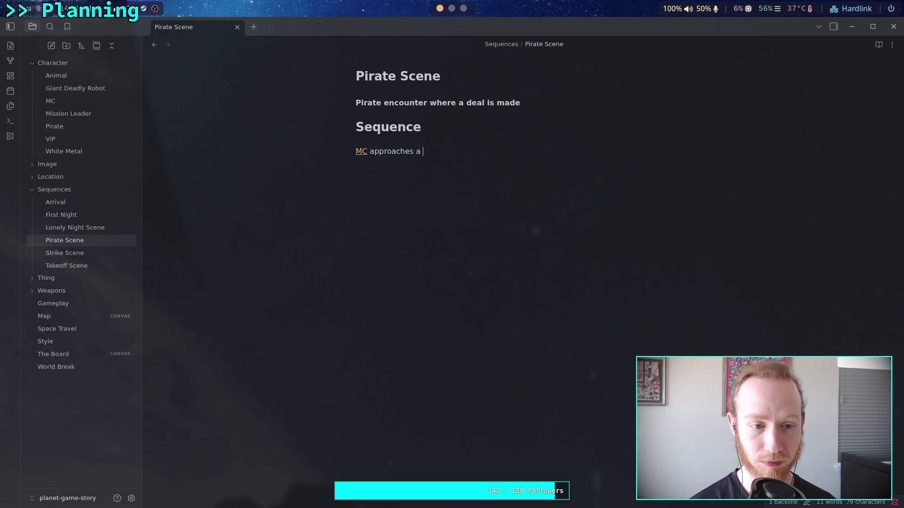
type("lok")
type("ked door")
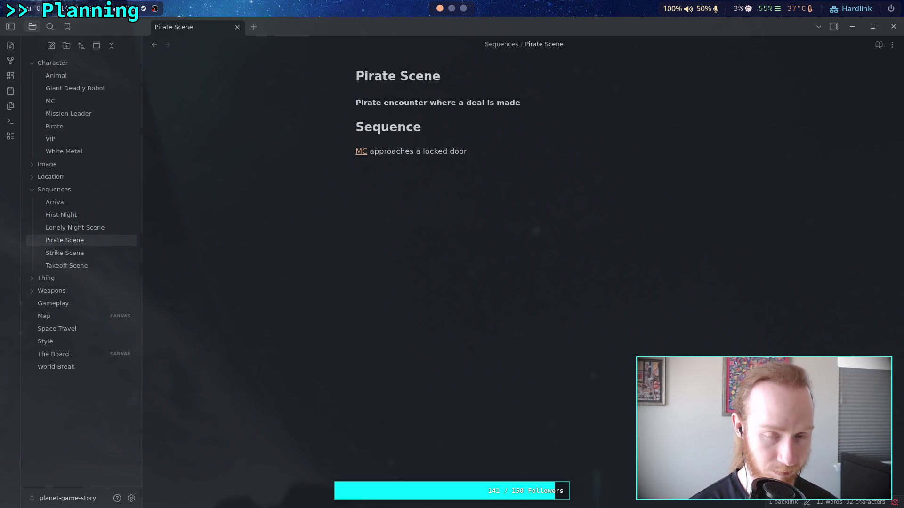
type("peaker")
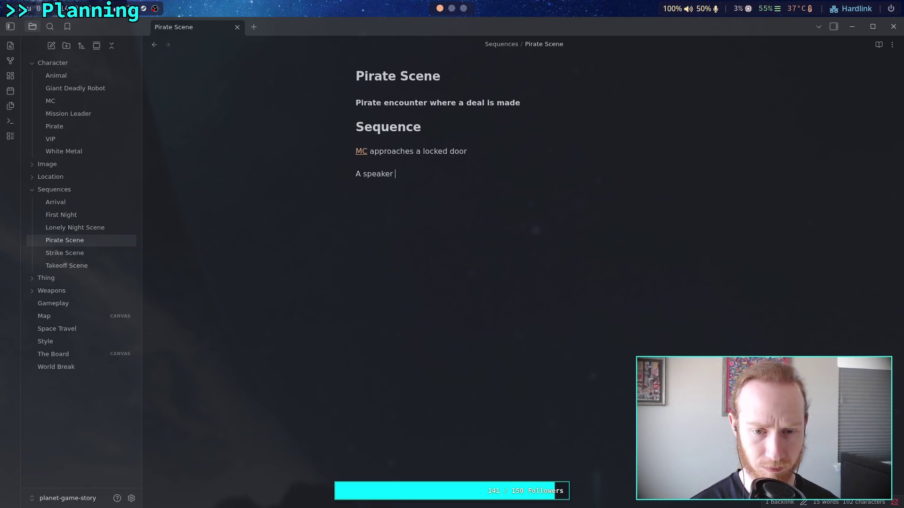
key("BackSpace")
key("BackSpace")
key("BackSpace")
key("BackSpace")
key("BackSpace")
key("BackSpace")
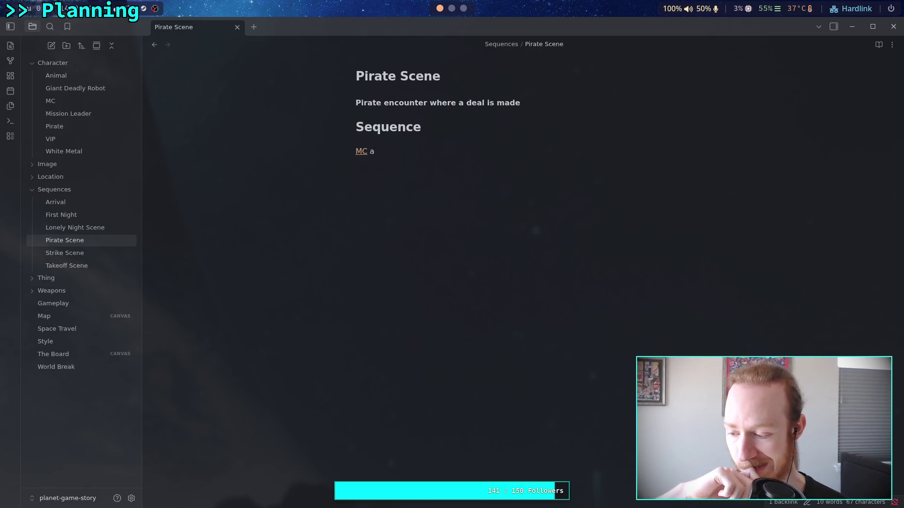
key("BackSpace")
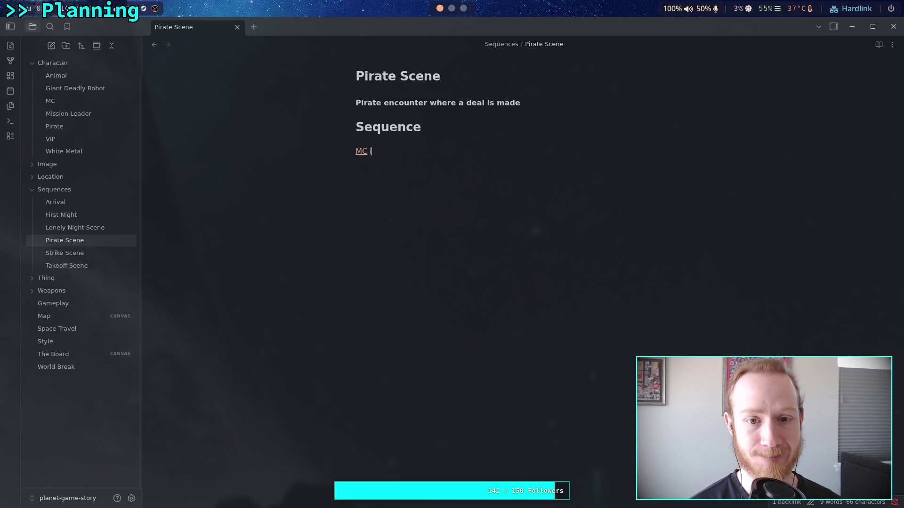
Step: Complete the line as 'MC is searching an open underground area for the [[Ultra Weapon]].'
type("is searching a")
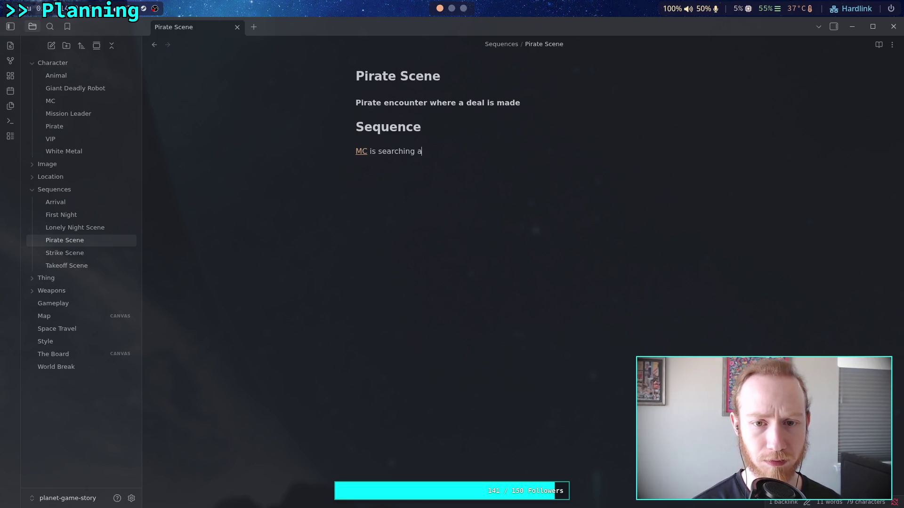
type("n open")
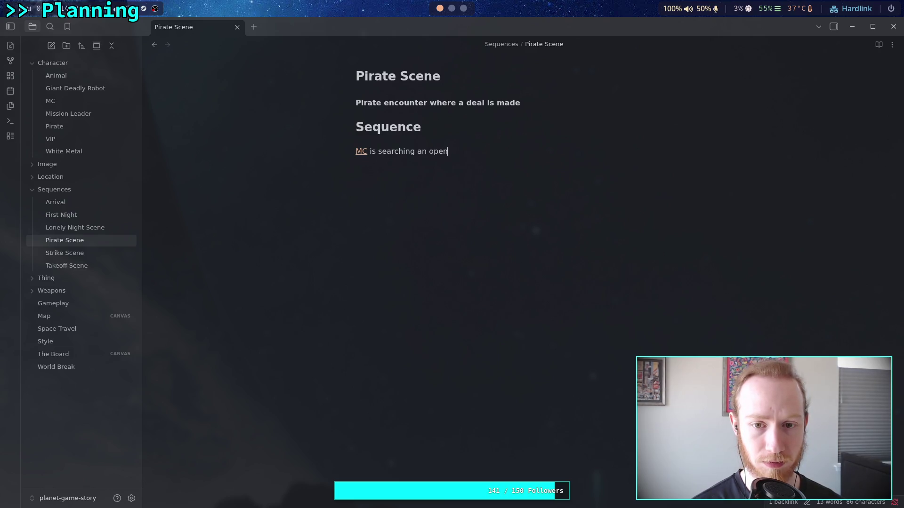
type(" underground")
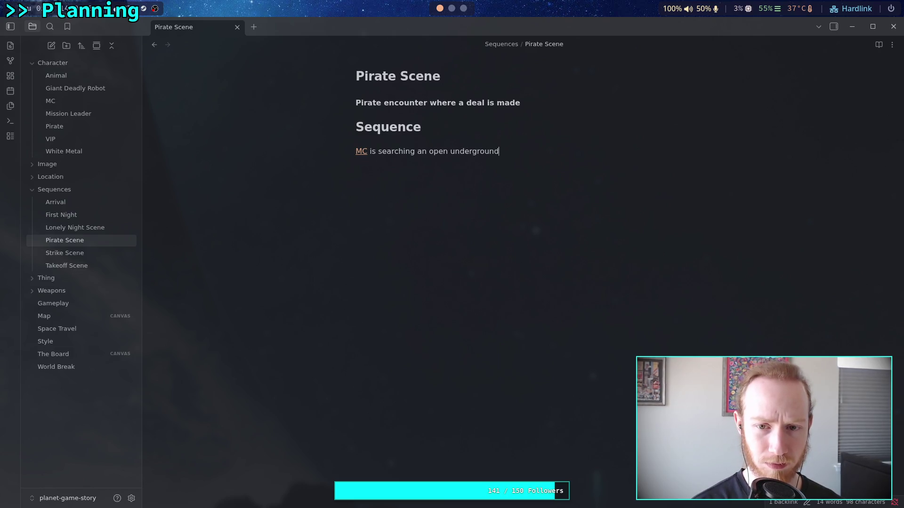
type(" areafor the ")
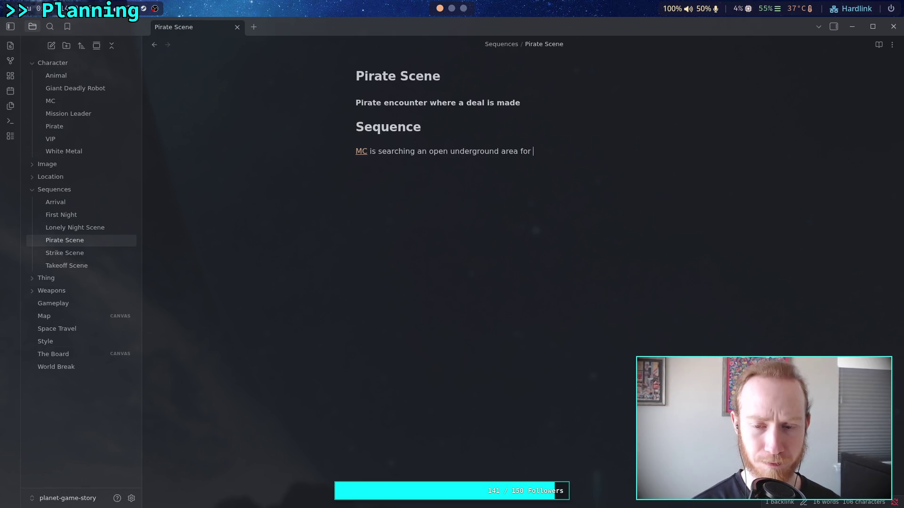
type("[[weap")
key("Return")
key("BackSpace")
key("BackSpace")
key("BackSpace")
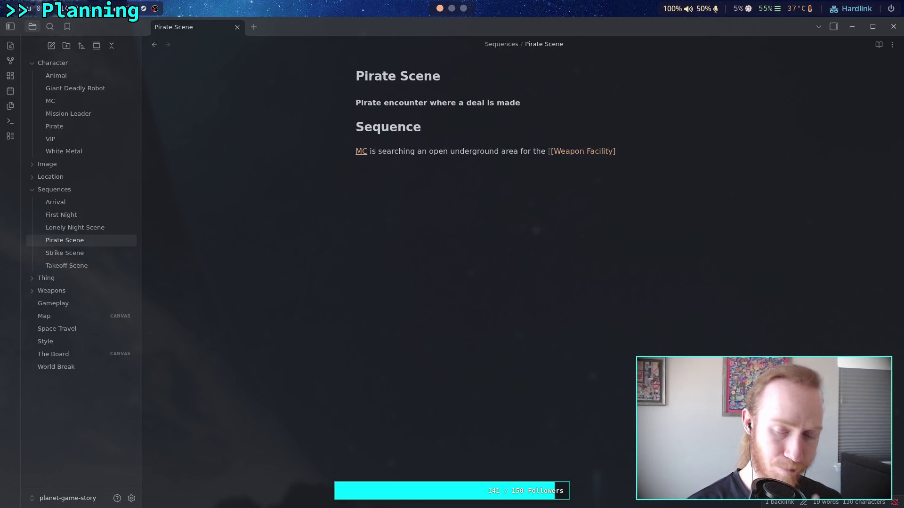
type("u")
key("Return")
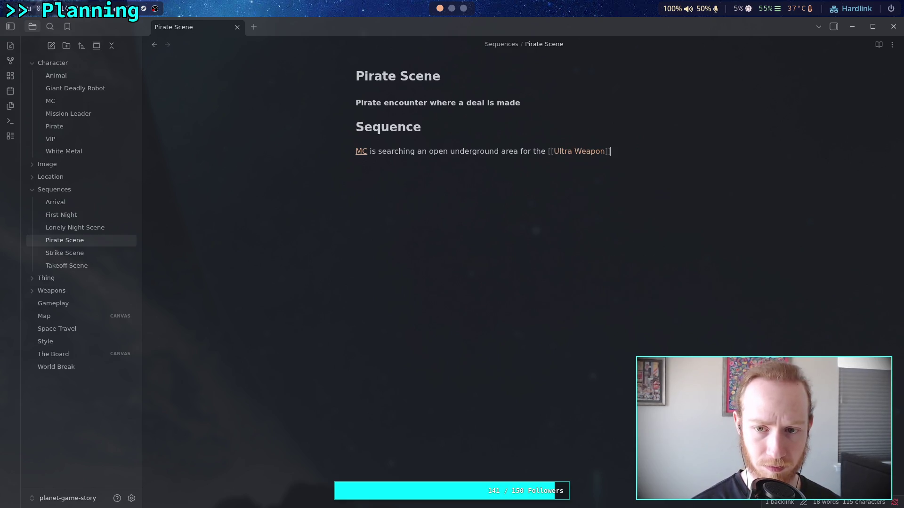
type(".")
key("Return")
key("Return")
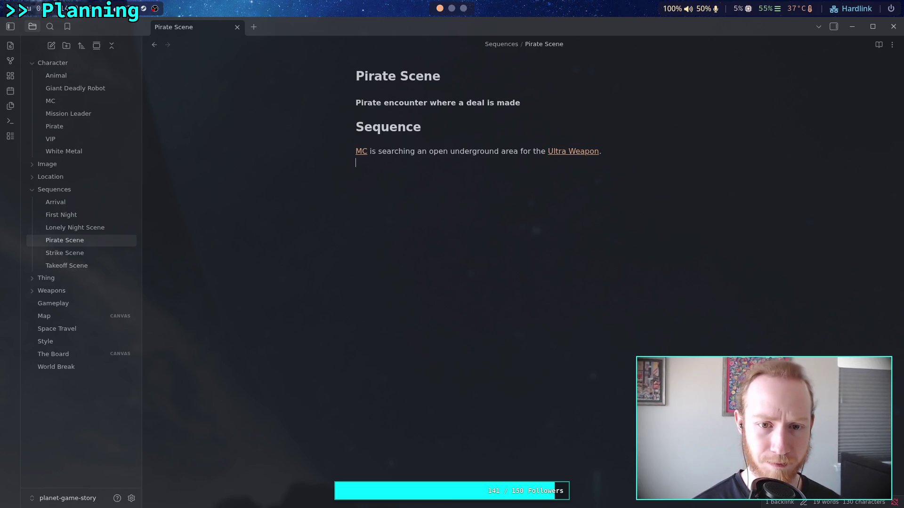
Step: Write the line '[[Pirate]] appears behind blast-proof glass and says "Hello" to [[MC]]' and start a new line
type("[[")
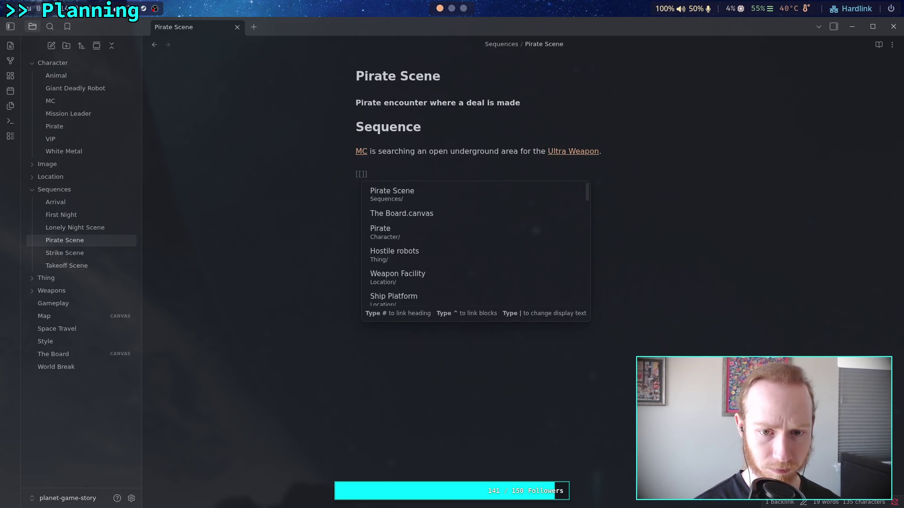
type("p")
key("Return")
type("appears behind")
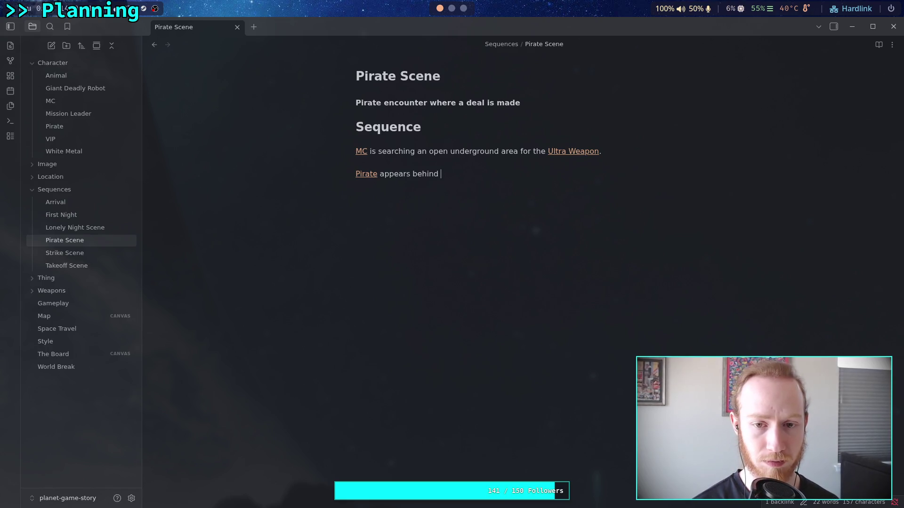
type("blast ")
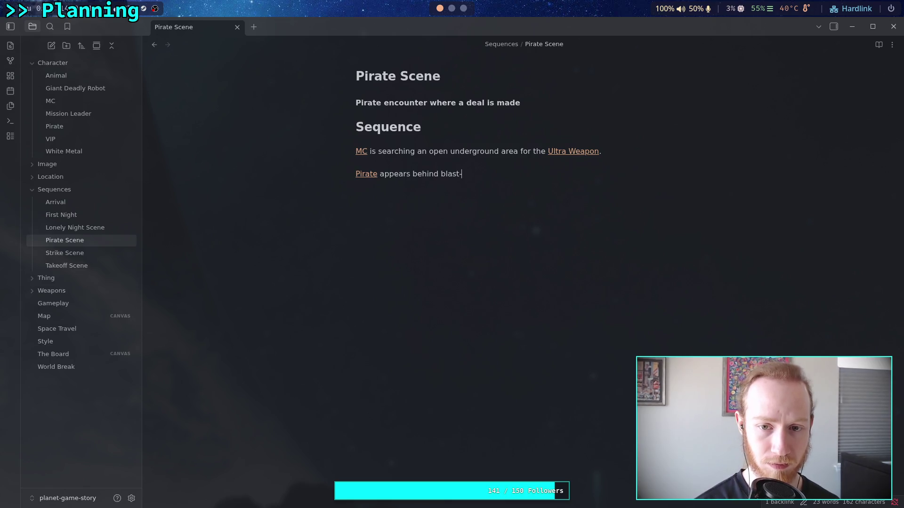
type("roof glass")
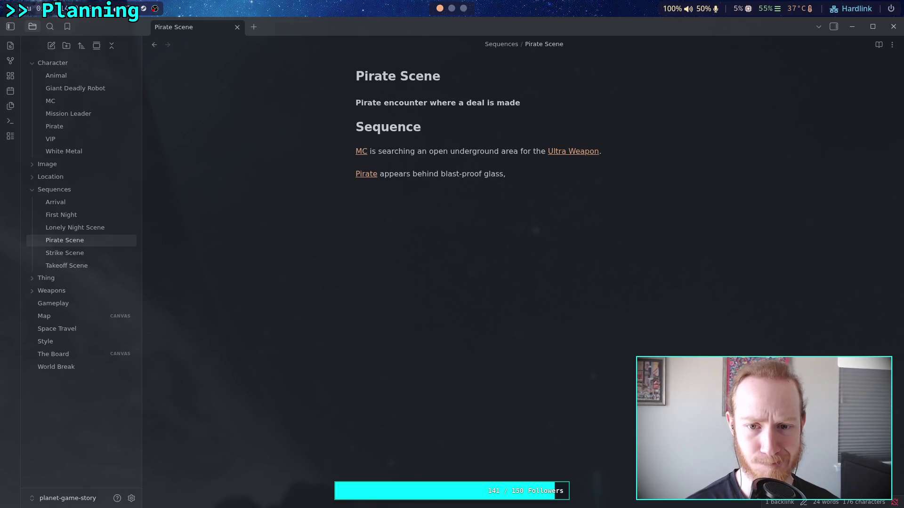
type("and says ")
type("\"He")
type("llo")
type("[[MC")
key("Return")
key("Return")
type("[[")
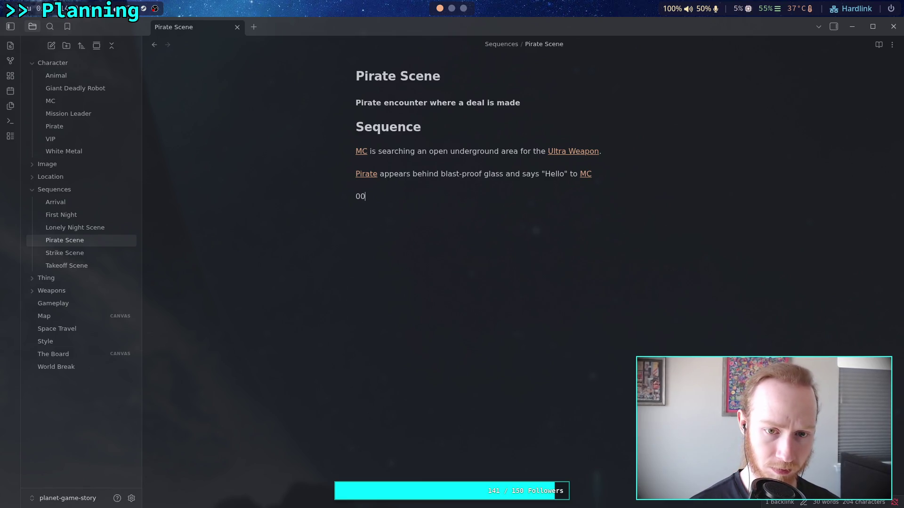
type("MC")
Step: Write the line where [[MC]] turns and fires two accurate shots at the glass, to no effect
key("Return")
type("tu")
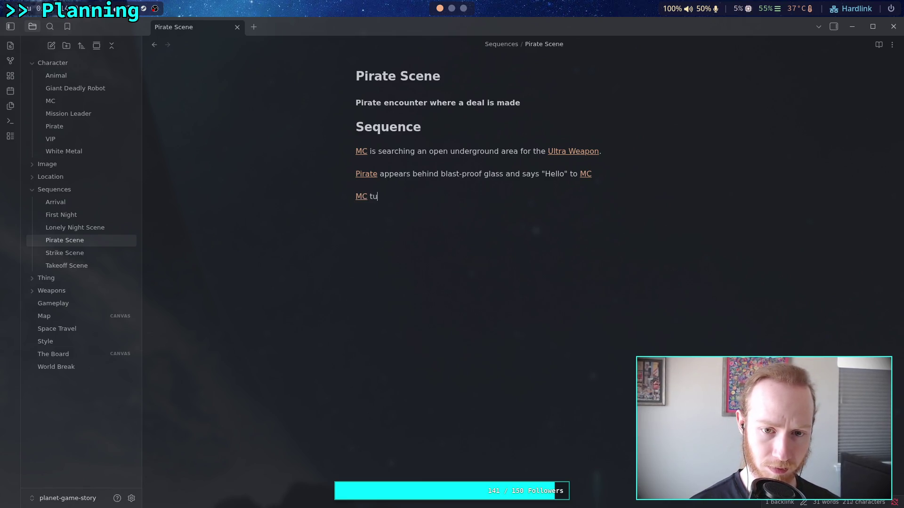
type("rns and fires a")
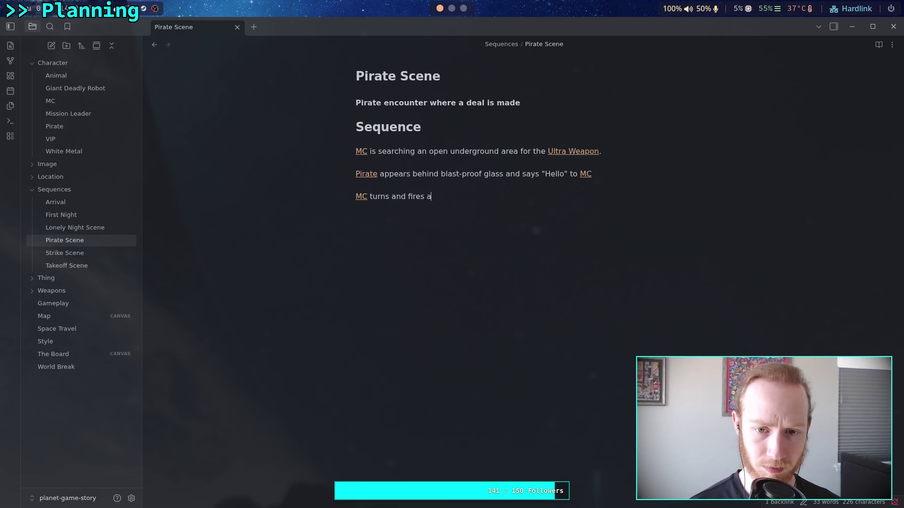
type("t ")
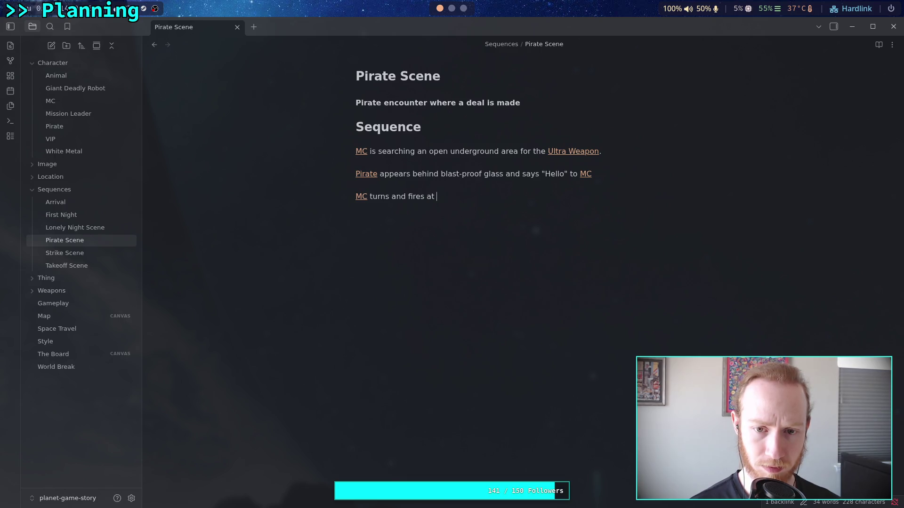
type("the glass")
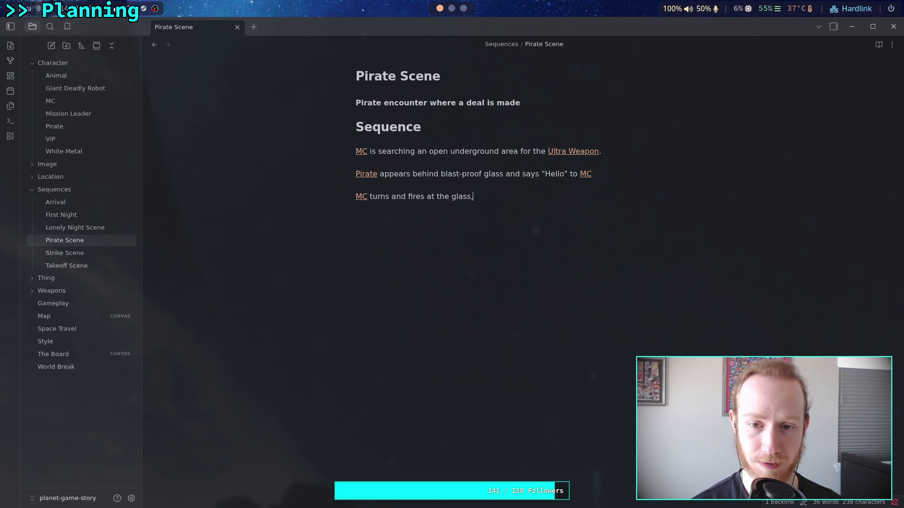
type(" to ne")
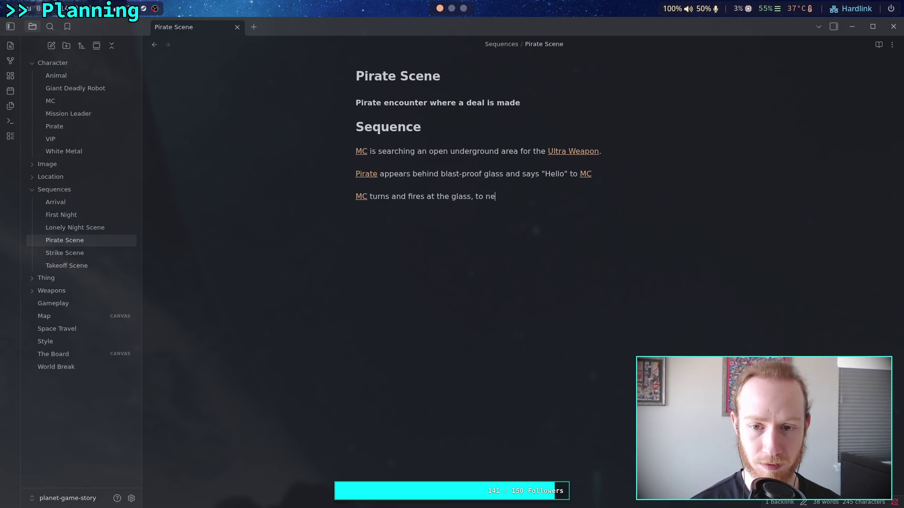
key("BackSpace")
type("o effect")
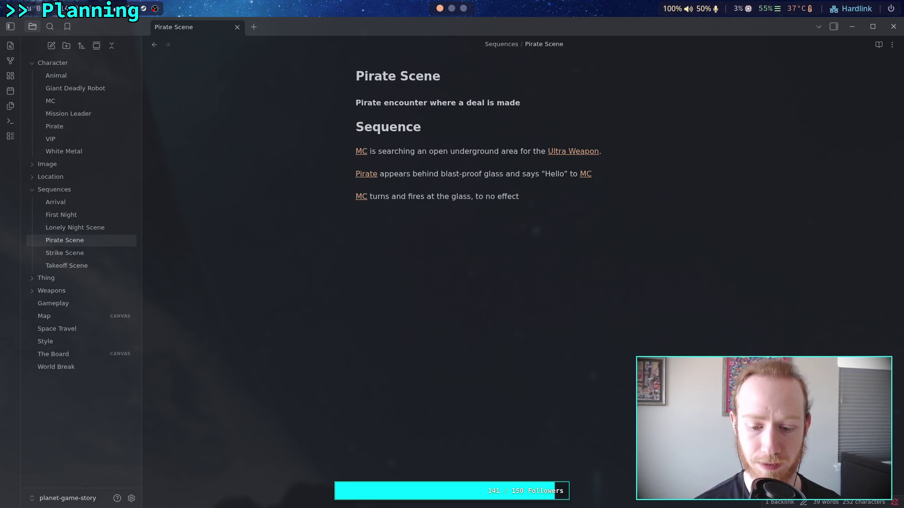
key("BackSpace")
key("BackSpace")
key("BackSpace")
type("to")
key("BackSpace")
key("BackSpace")
type("w")
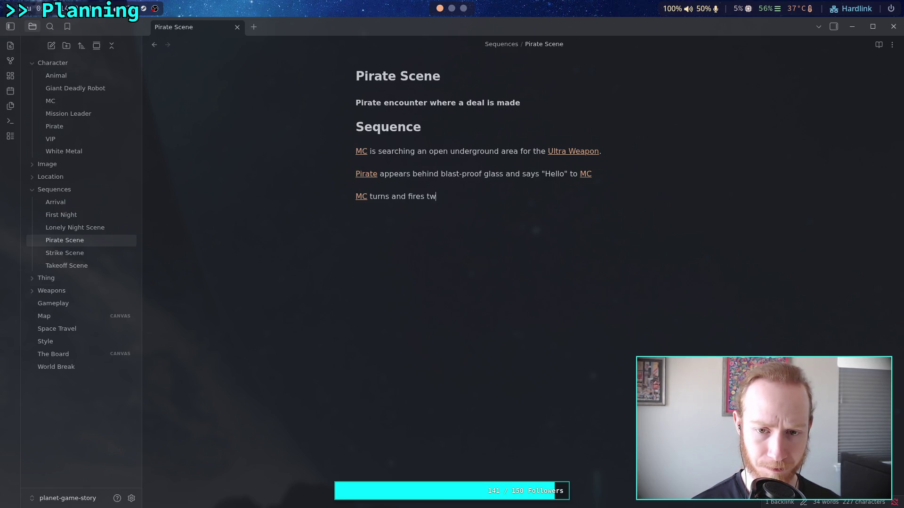
type("o accurate sh")
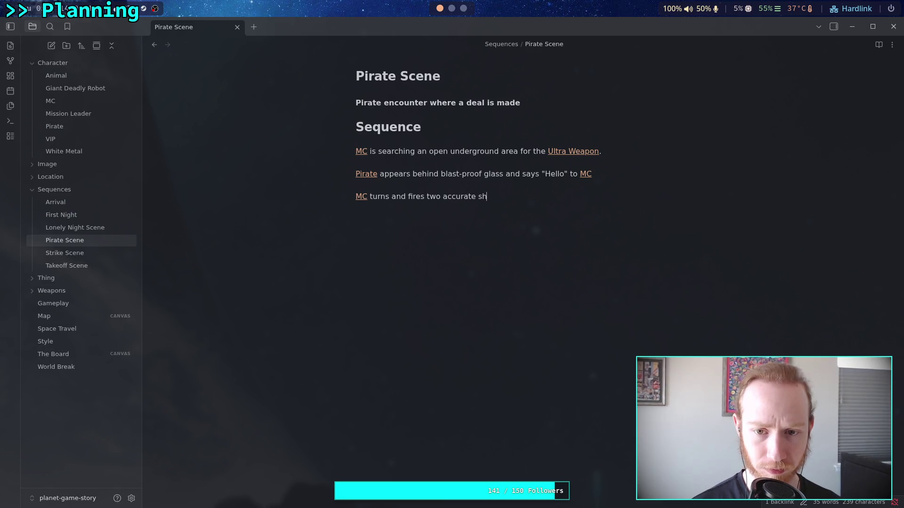
type("ots at the gla")
key("BackSpace")
key("BackSpace")
type("lass, to no effect")
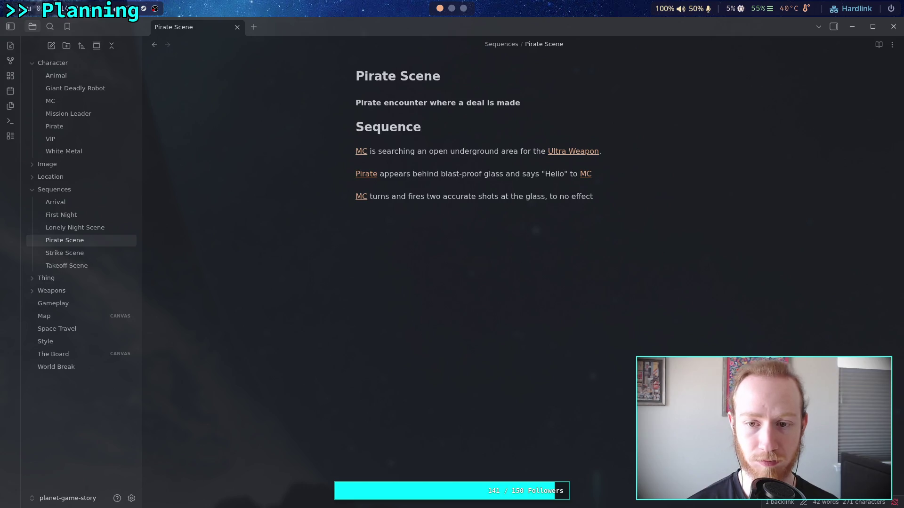
Step: Add Pirate's reaction: flinches and ducks, says "wait wait! if you try to kill me, the charges will go off!"
key("Return")
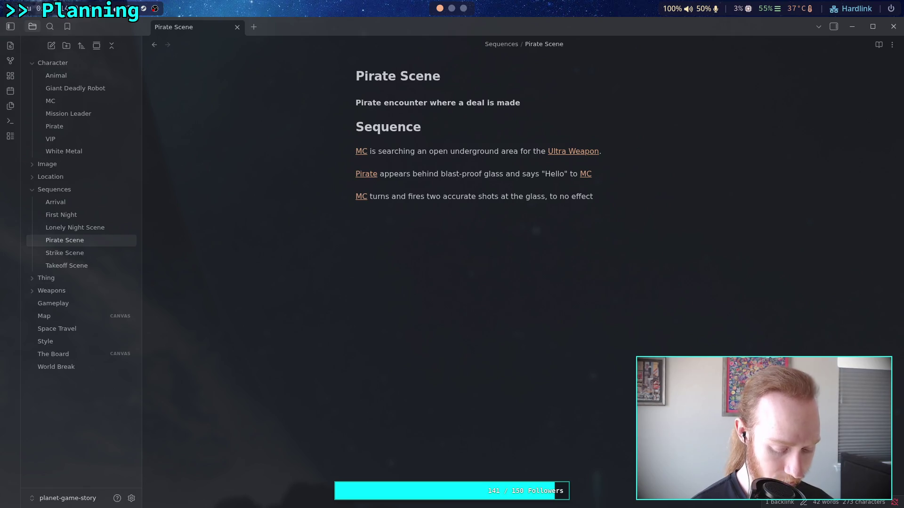
type("Pirate flinches and ducks, ")
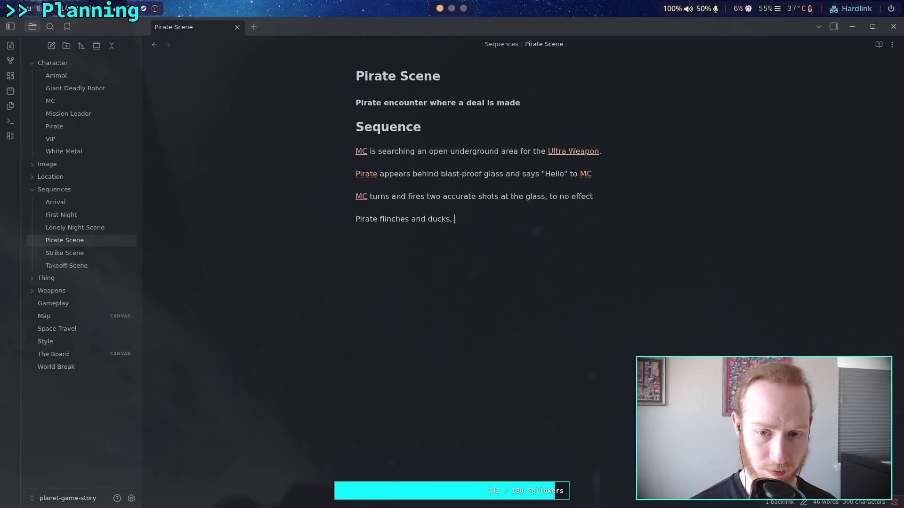
type("says \"wait")
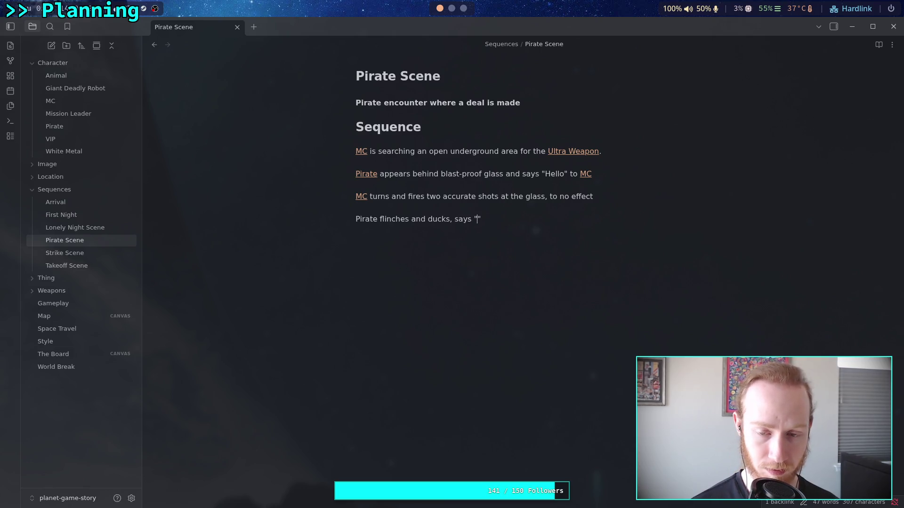
type(" wait!")
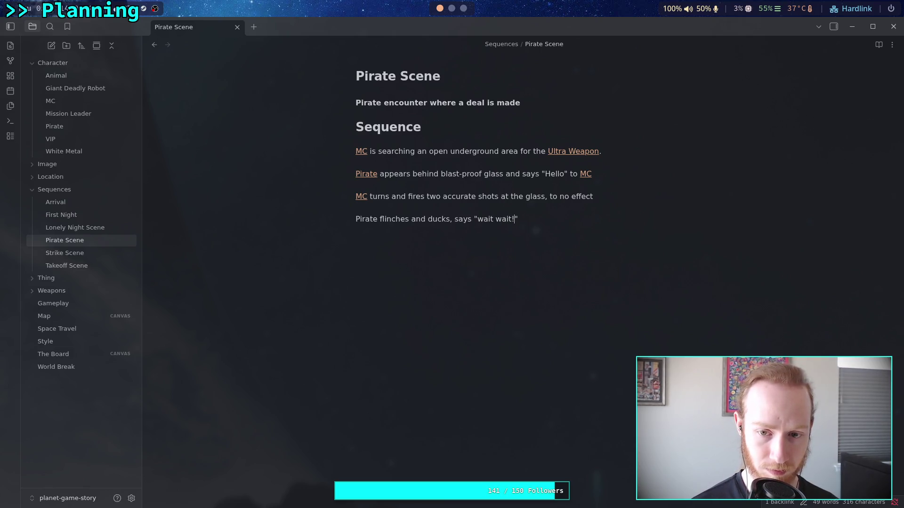
type("if you try to ")
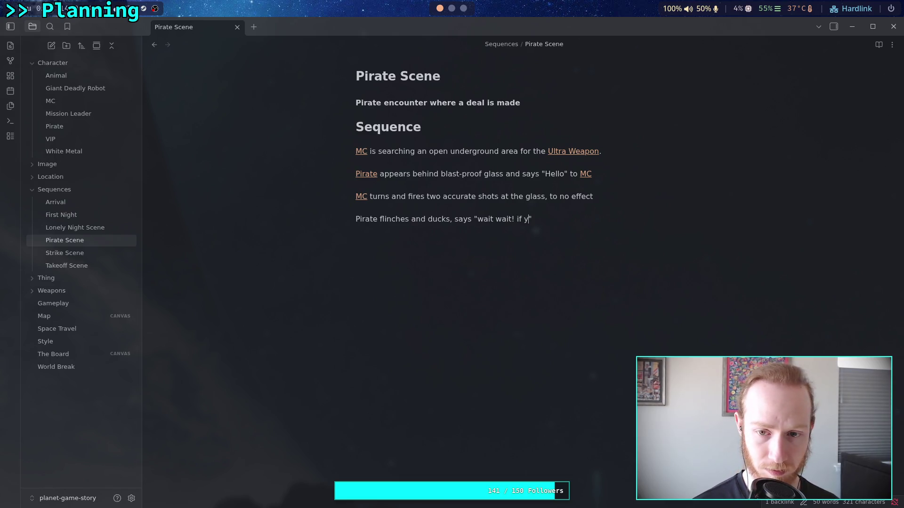
type("kill me, ")
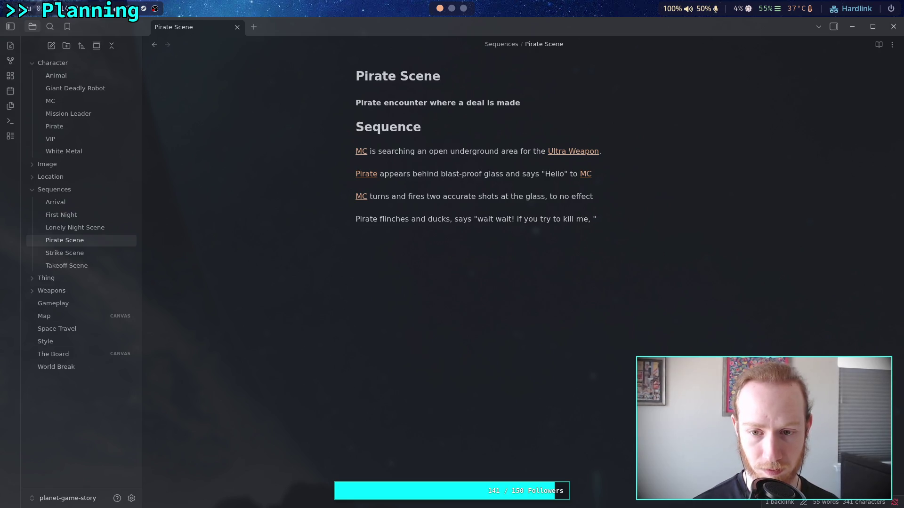
type("the ")
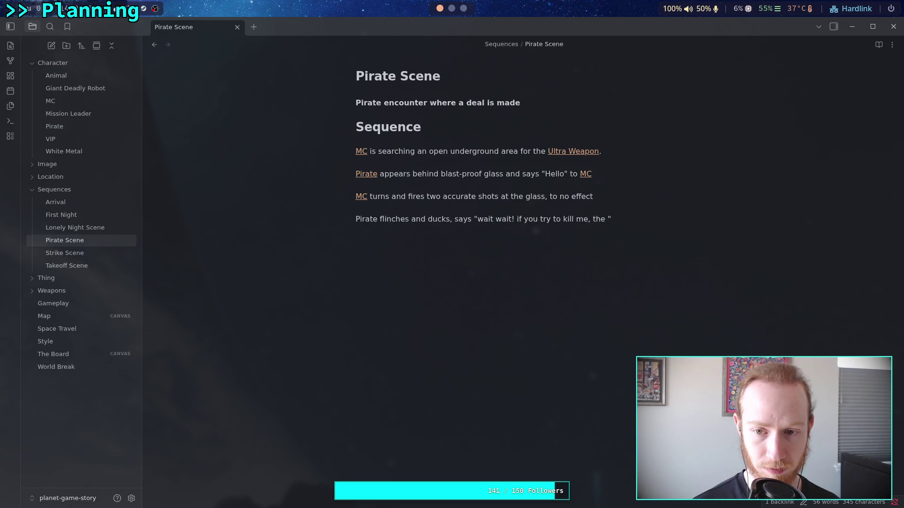
type("c")
type("harges wi")
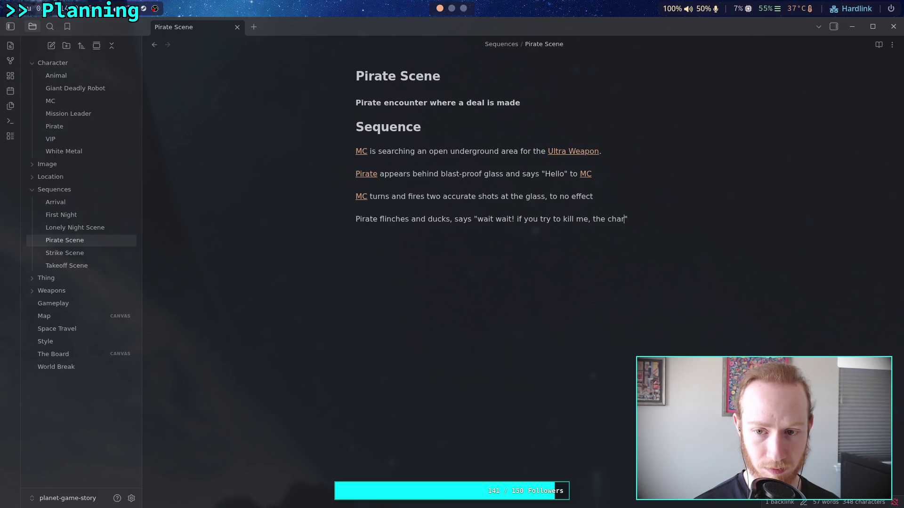
type("ll ")
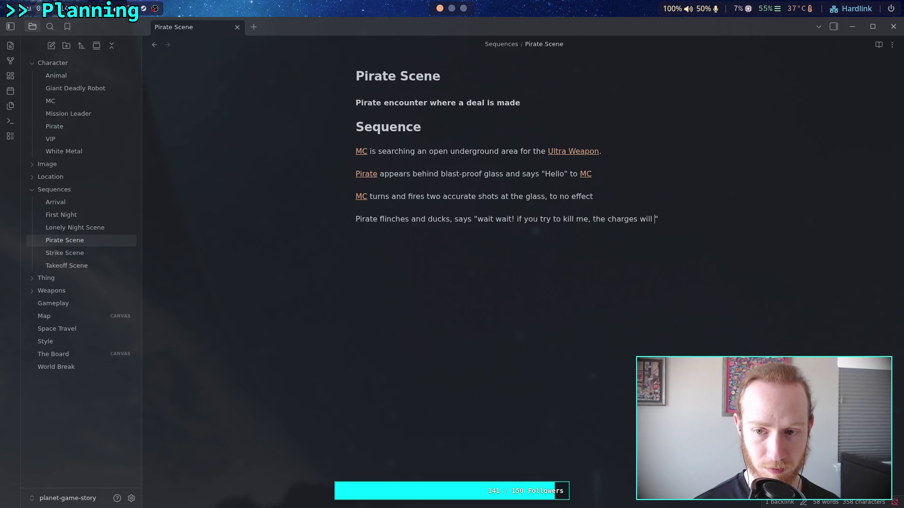
type("go off")
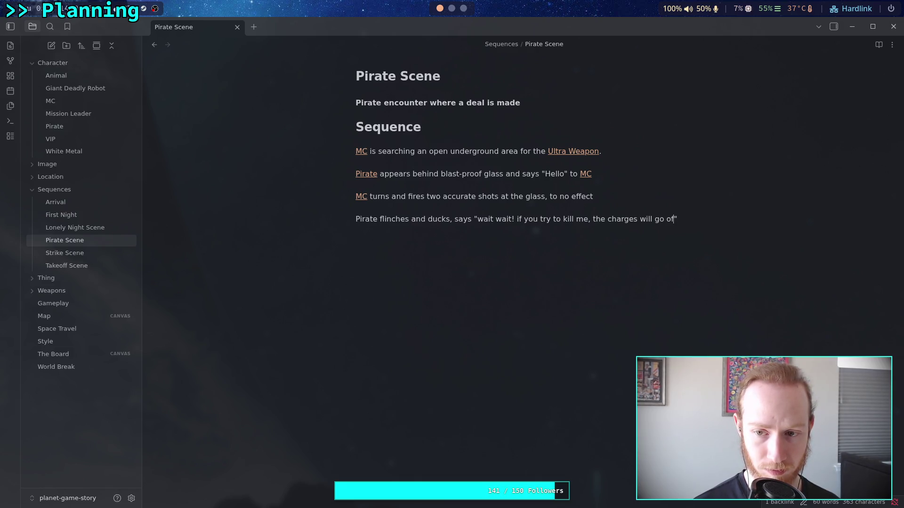
type("!")
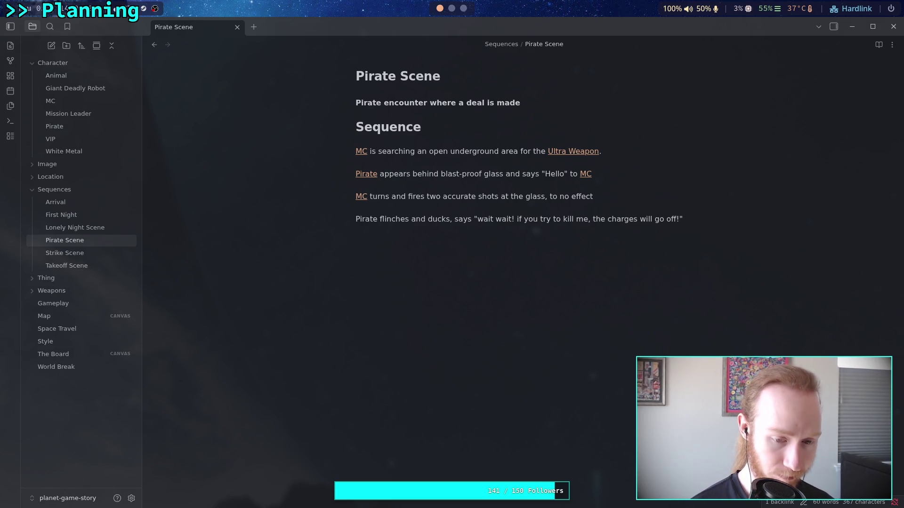
Step: Add the line where [[MC]] asks "Where is the weapon"
type("[[MC")
key("Return")
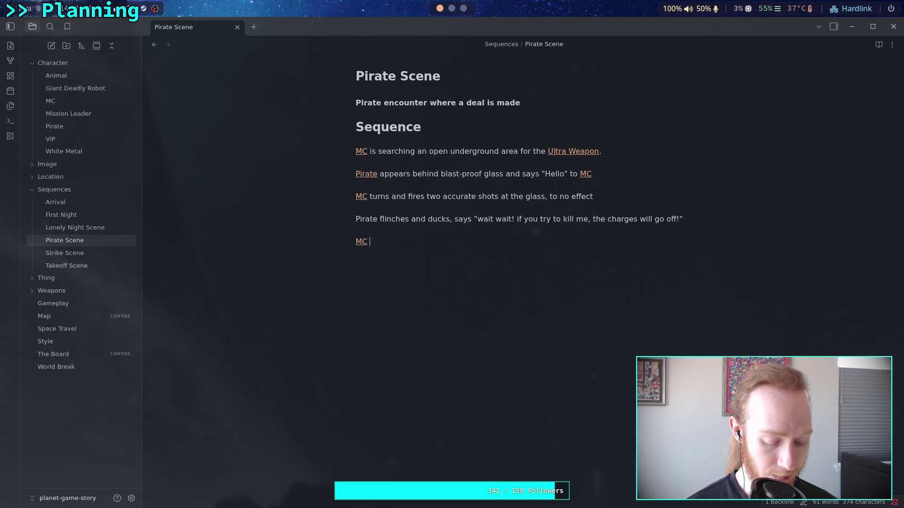
type("asks ")
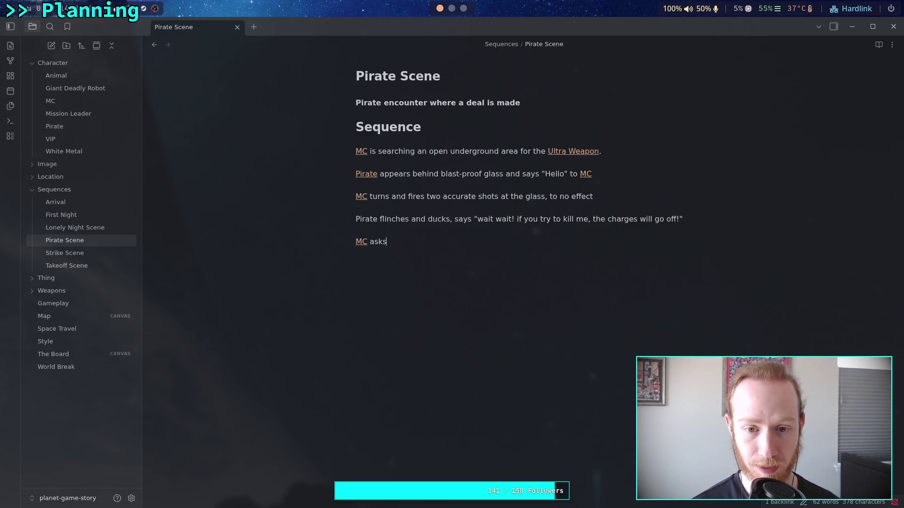
type("\"")
type("Where is the w")
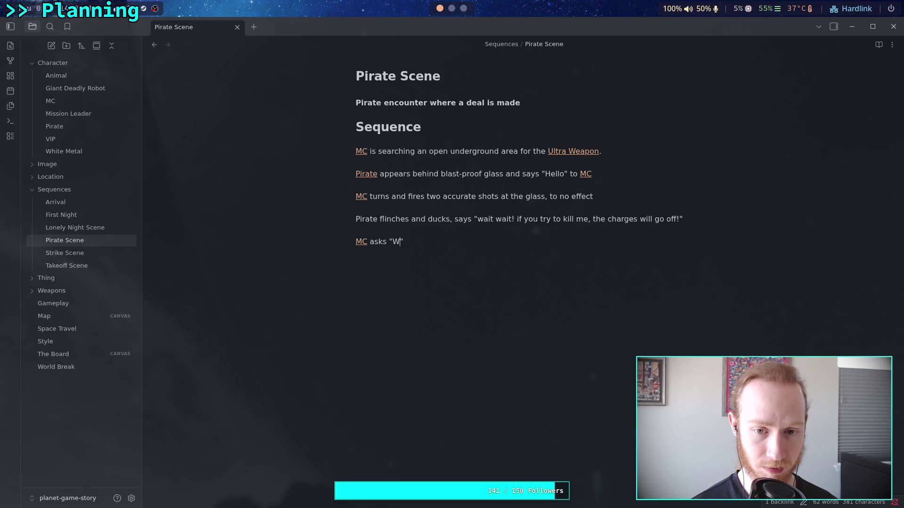
type("eapon")
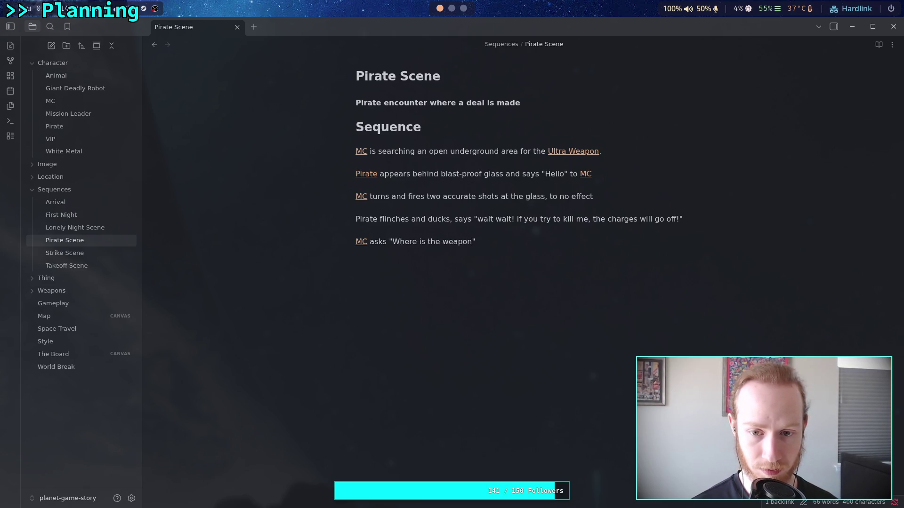
key("Right")
Step: Add Pirate's reply "what?", still cowering behind harder cover, then begin a new line
key("Return")
key("Return")
type("irate ")
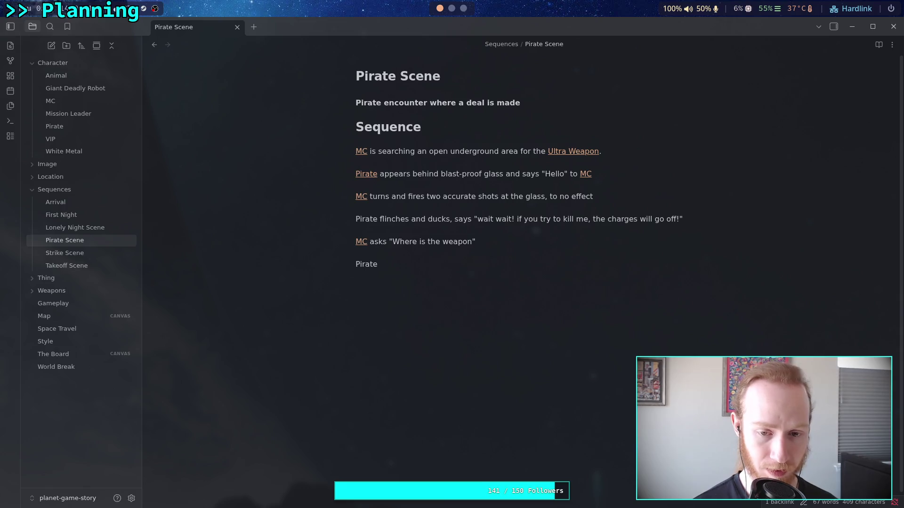
type("respo")
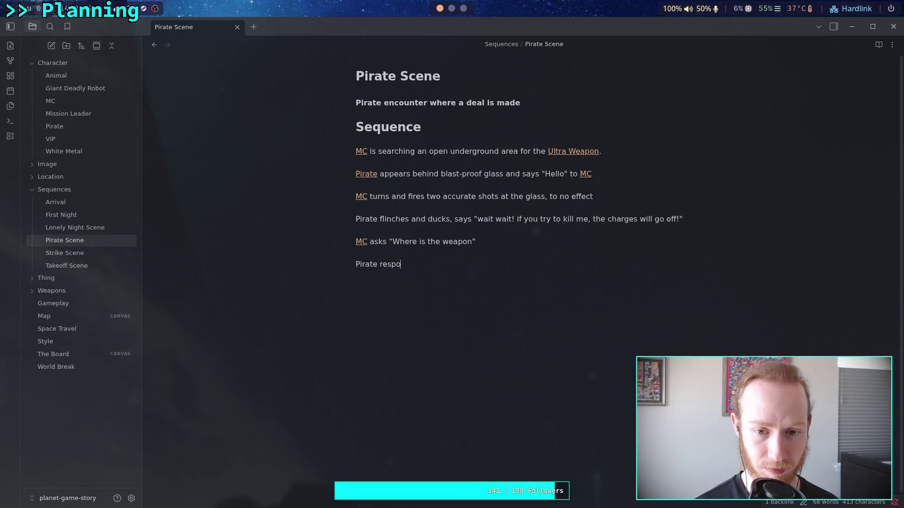
type("nds\"what")
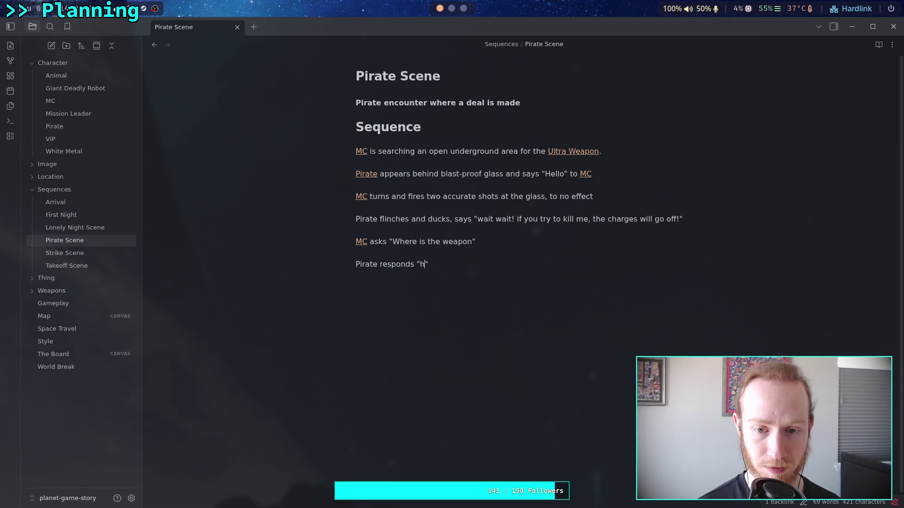
type("?")
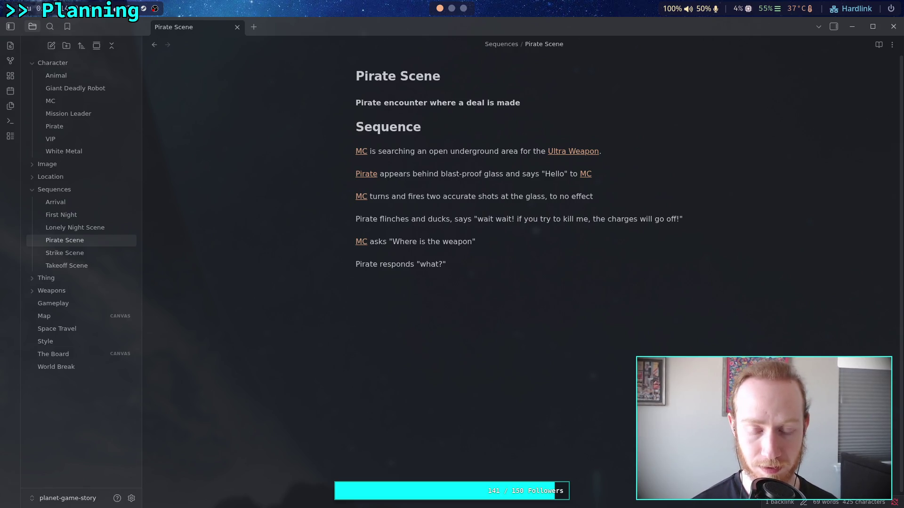
type(", ")
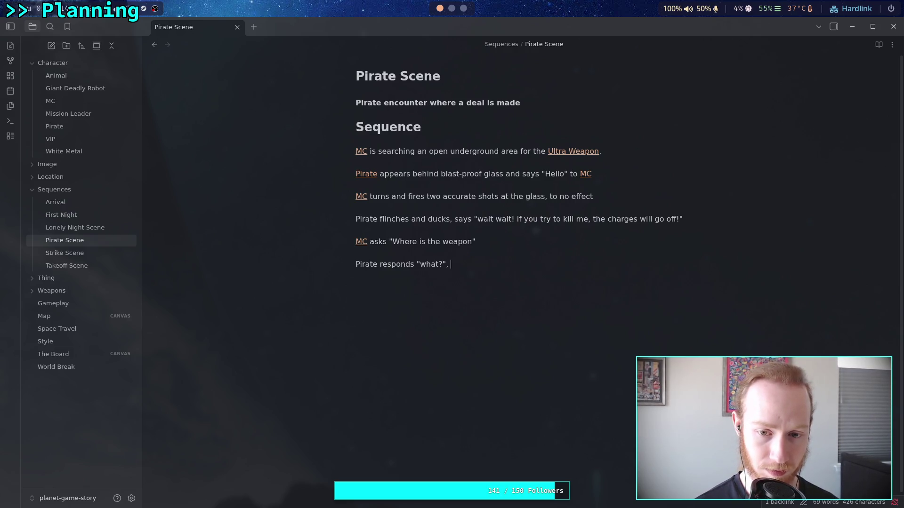
type("sticou")
key("BackSpace")
type("ve")
key("BackSpace")
key("BackSpace")
type("wering ")
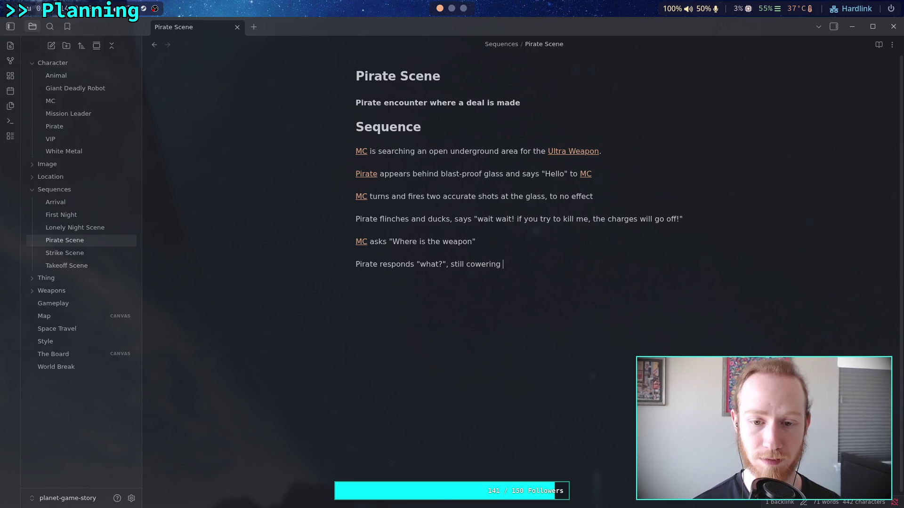
type("b")
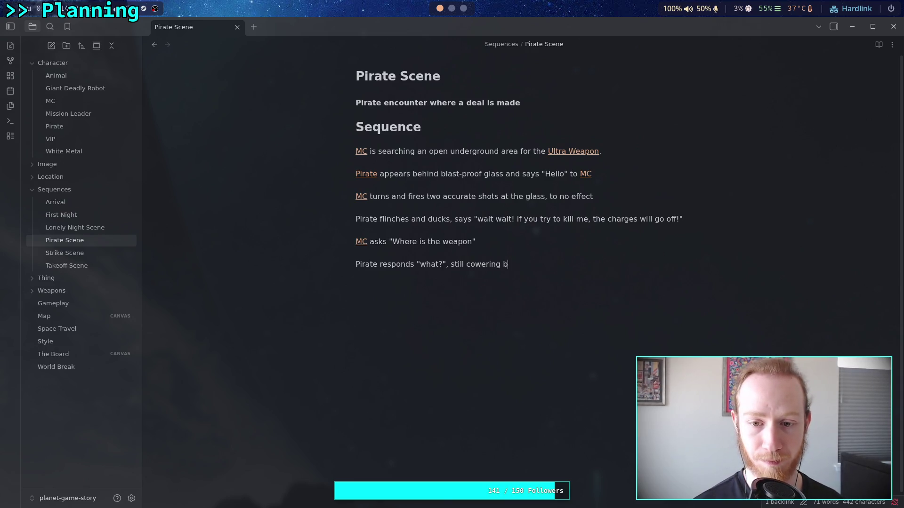
type("ehind harder cover")
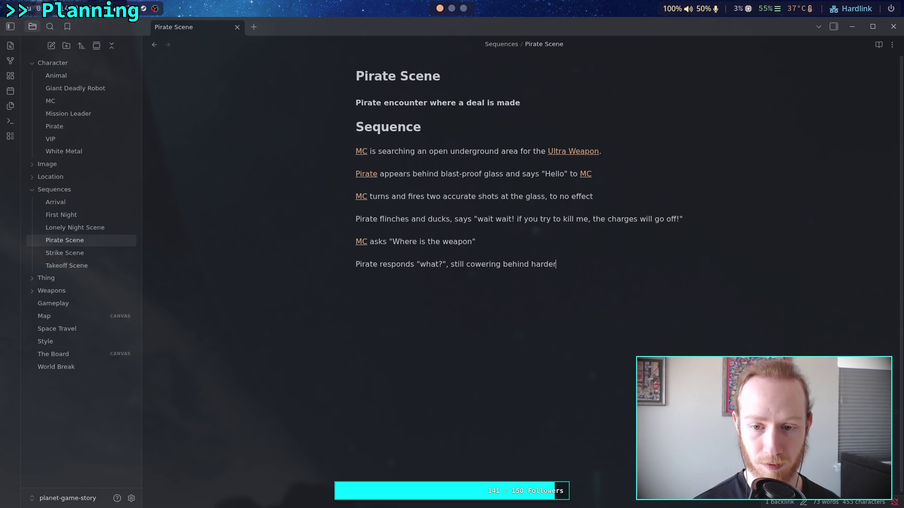
key("Return")
type("[[MC")
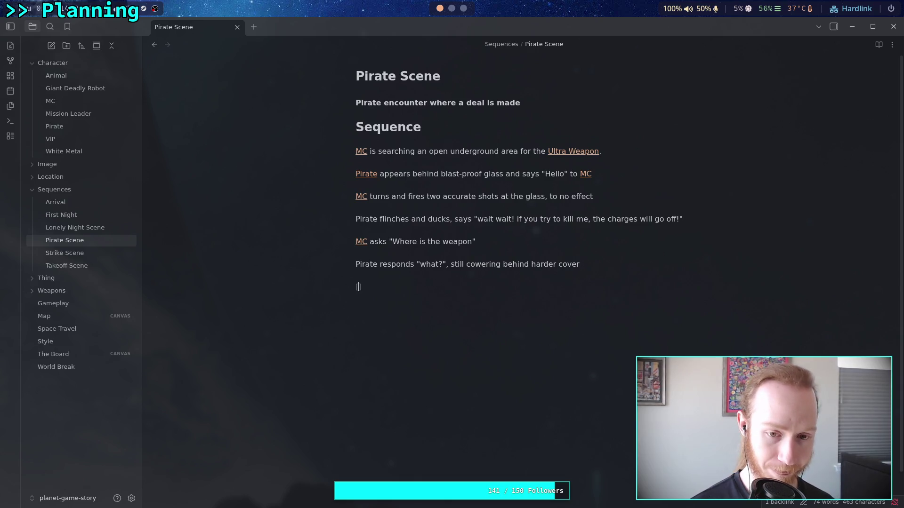
key("BackSpace")
key("BackSpace")
key("BackSpace")
Step: Type MC on the new line and repair the [[MC]] link on the asks line
type("MC")
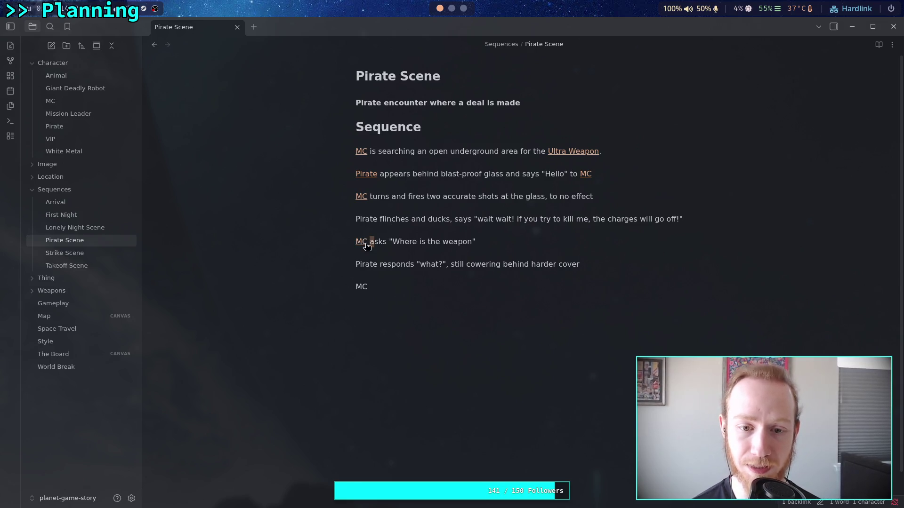
left_click(362, 242)
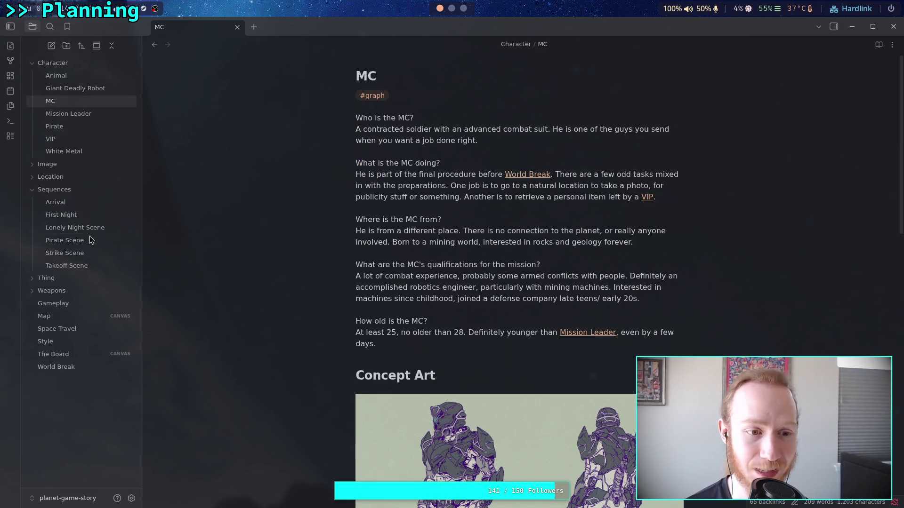
left_click(97, 240)
left_click(367, 242)
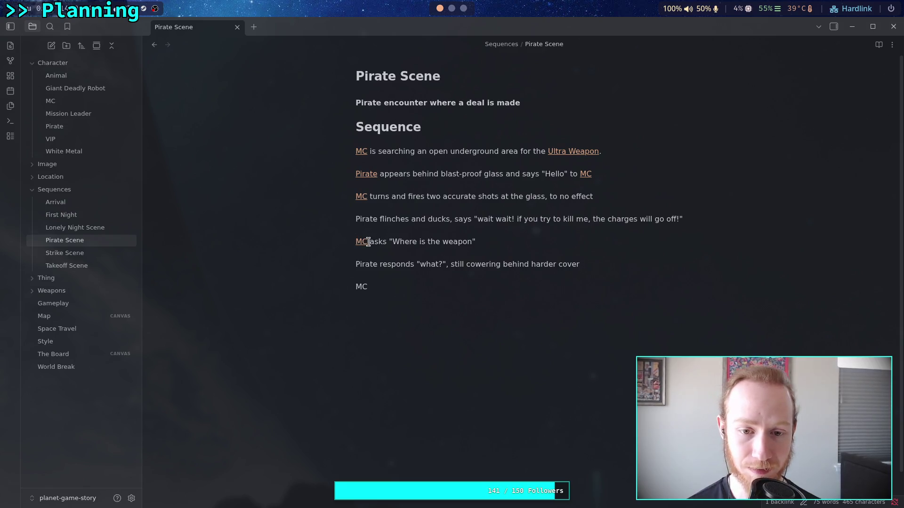
left_click(368, 242)
key("BackSpace")
key("BackSpace")
key("End")
type("]]")
left_click(357, 241)
key("BackSpace")
key("BackSpace")
type("[[")
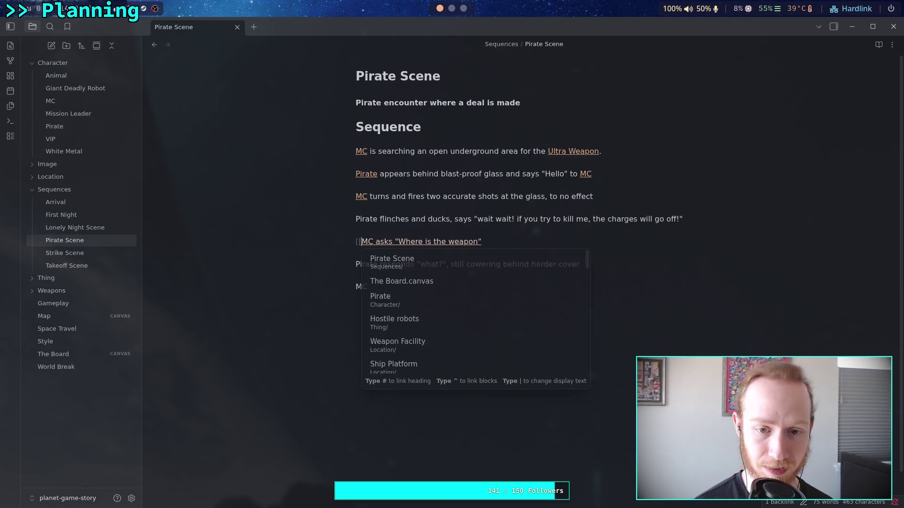
type("]]")
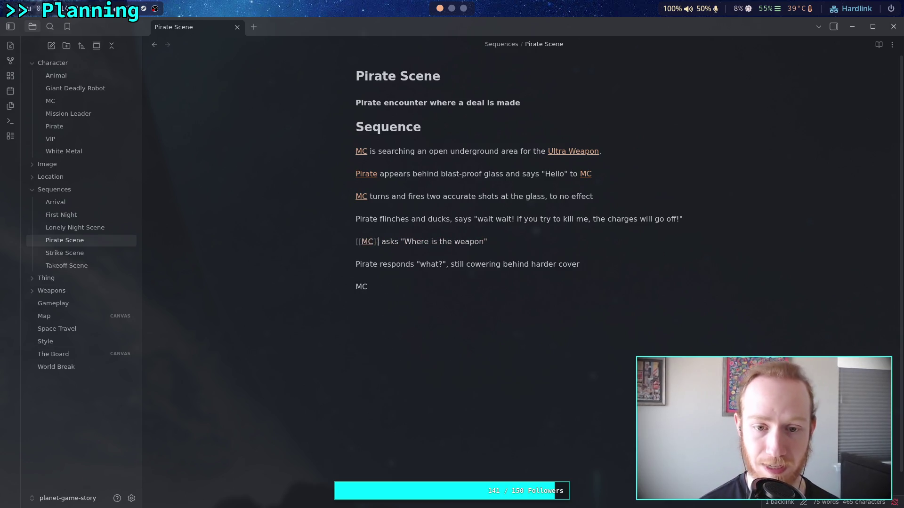
left_click(370, 287)
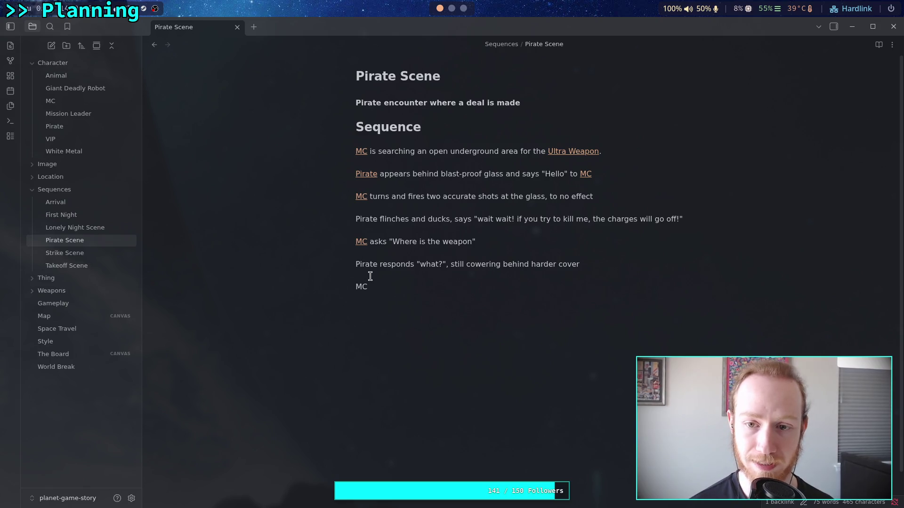
Step: Link Pirate on the flinches and responds lines and MC on the last line; write 'repeats the question, a little louder and slightly slower'
double_click(359, 262)
type("[[")
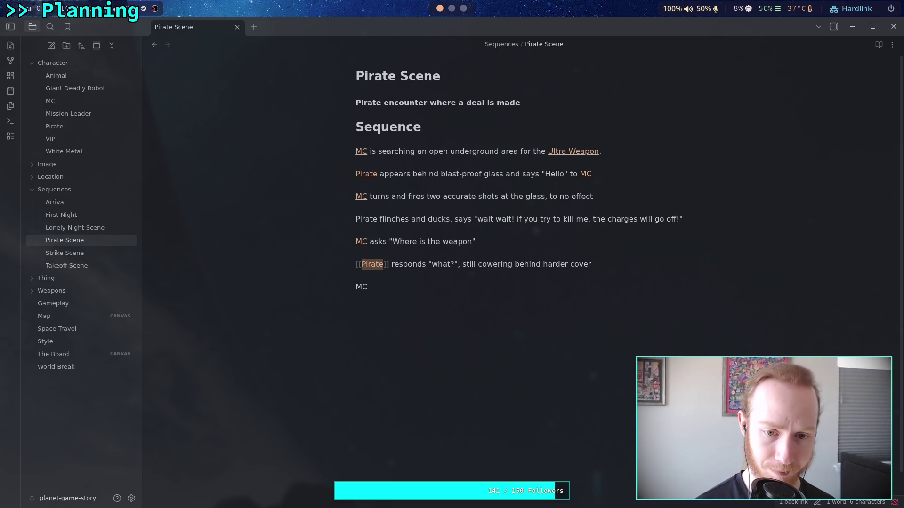
double_click(365, 219)
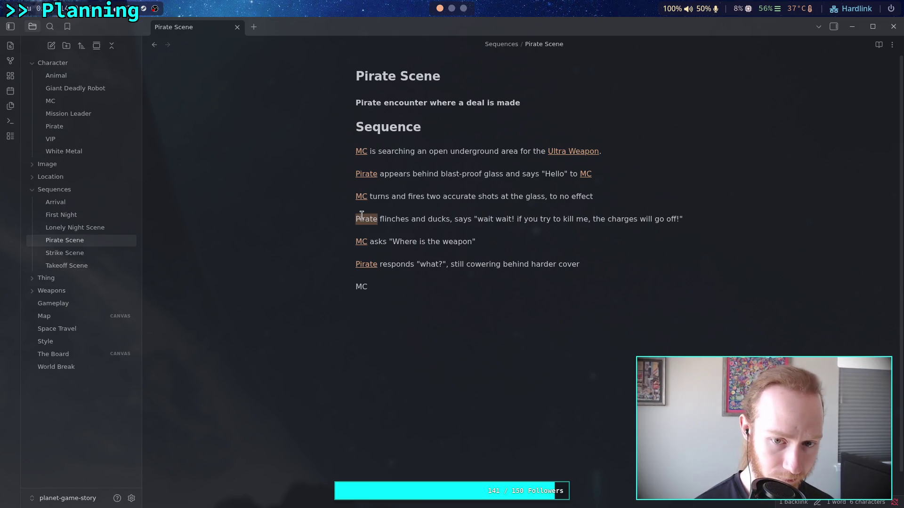
type("[[")
left_click(364, 305)
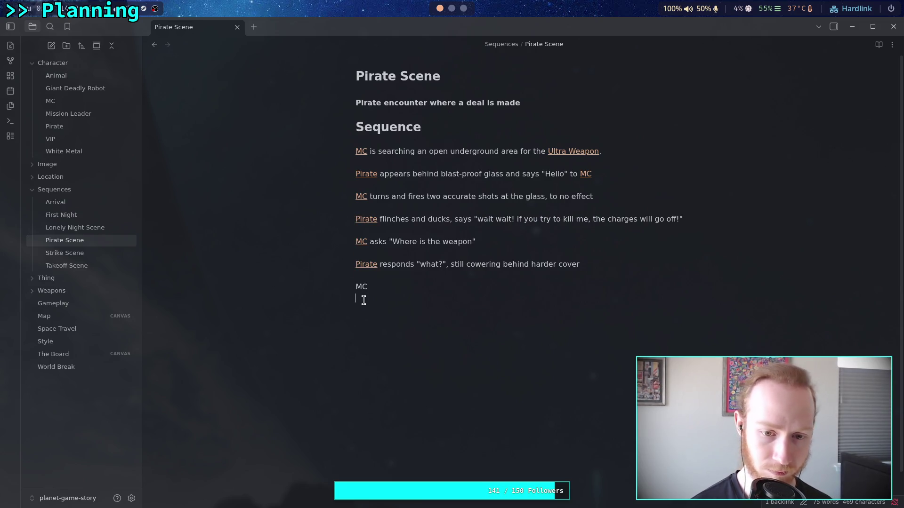
double_click(364, 287)
type("[[MC")
left_click(432, 282)
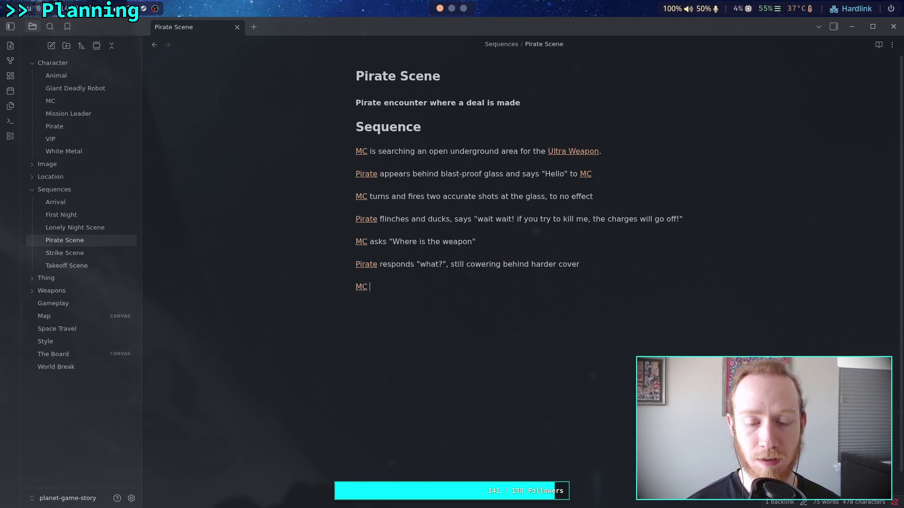
type("rep")
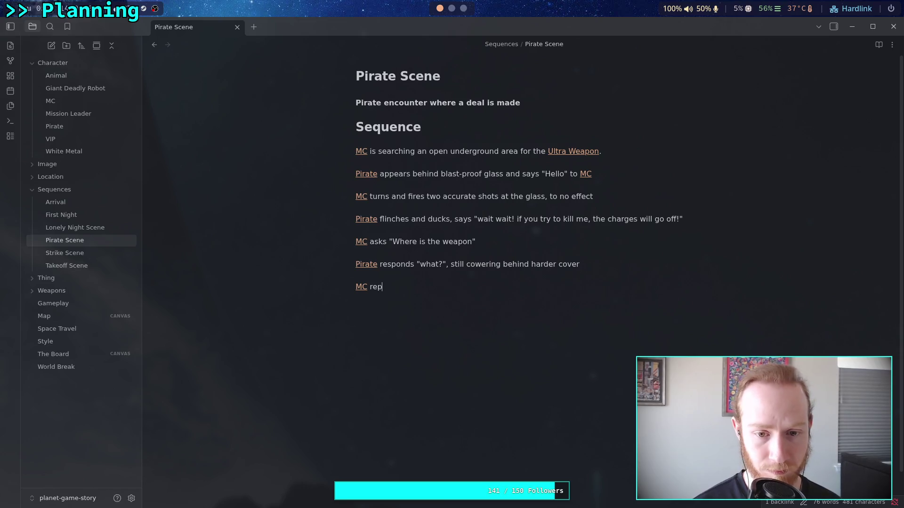
type("eats the ")
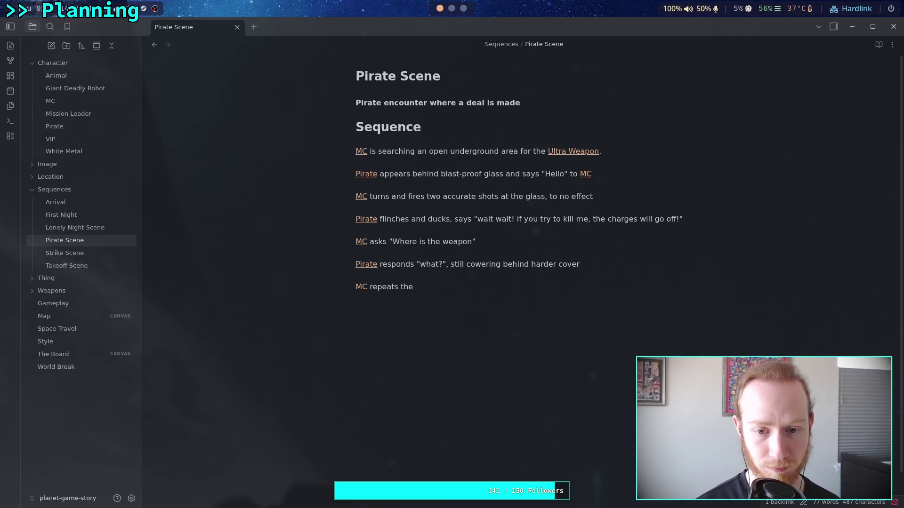
type("quest")
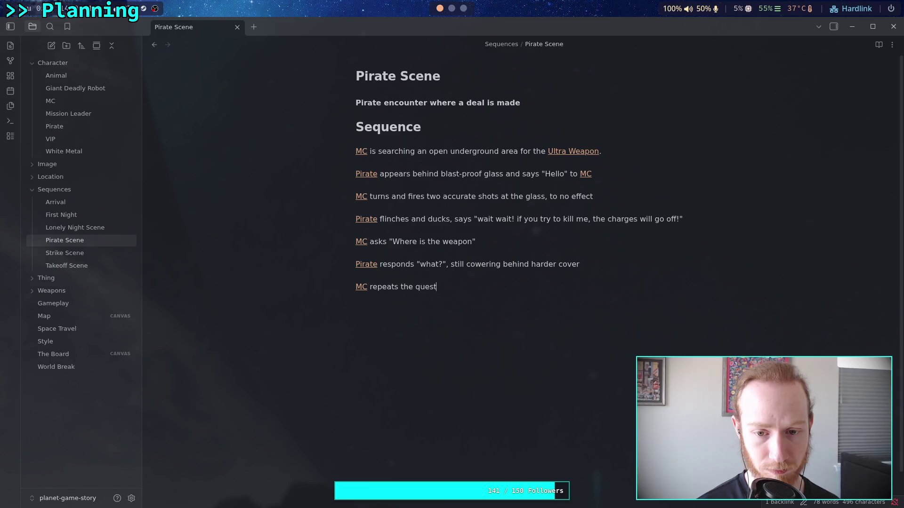
type("ion, a little ")
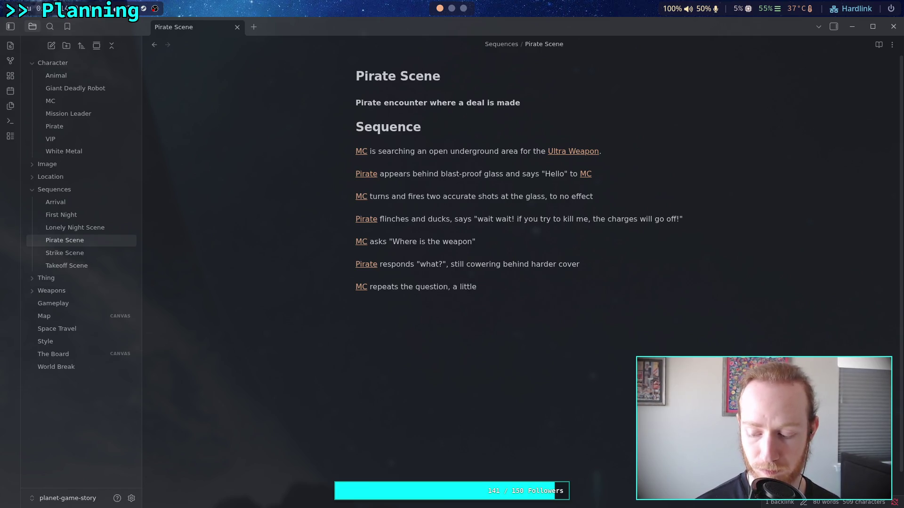
type("louder")
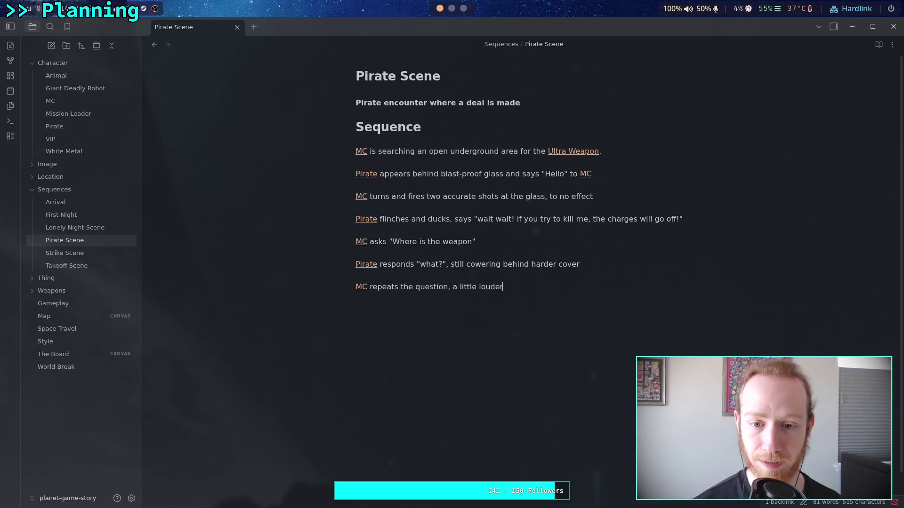
type(" and ")
type("slightl")
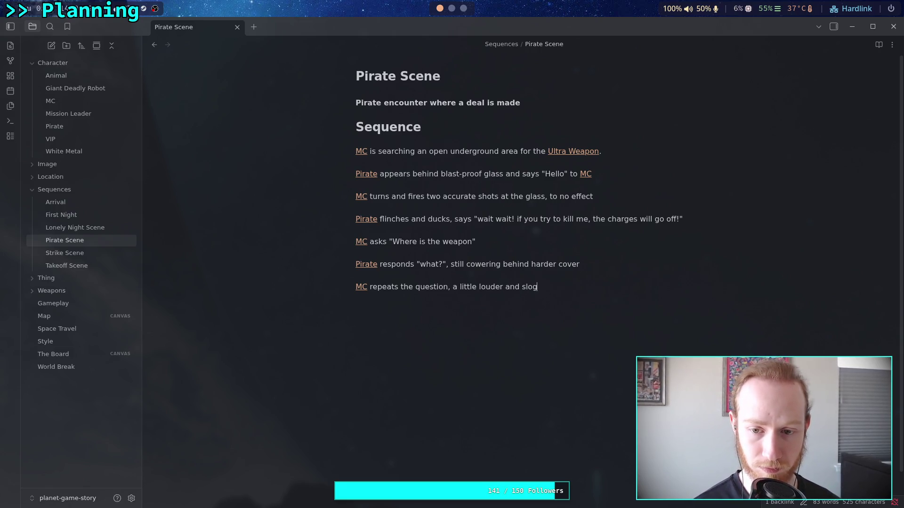
type("y slower")
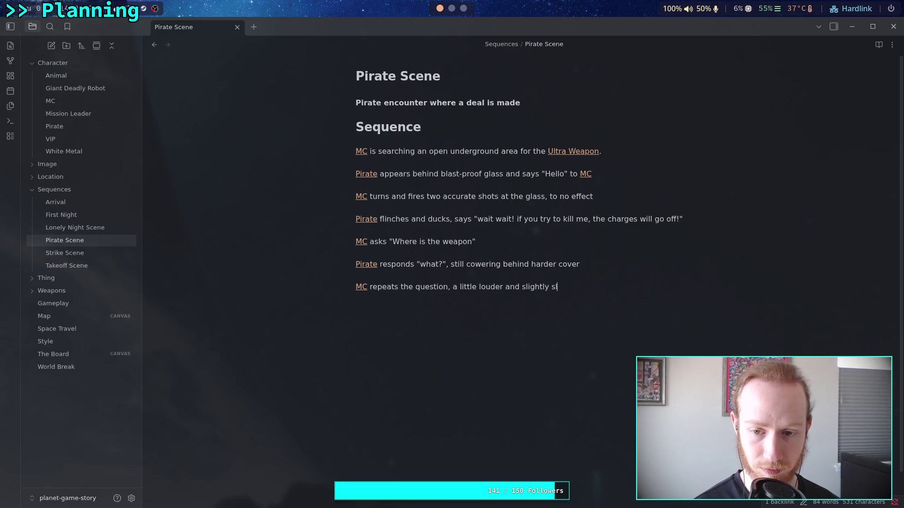
Step: Start a fresh empty paragraph below the 'repeats the question' line
key("Return")
key("Return")
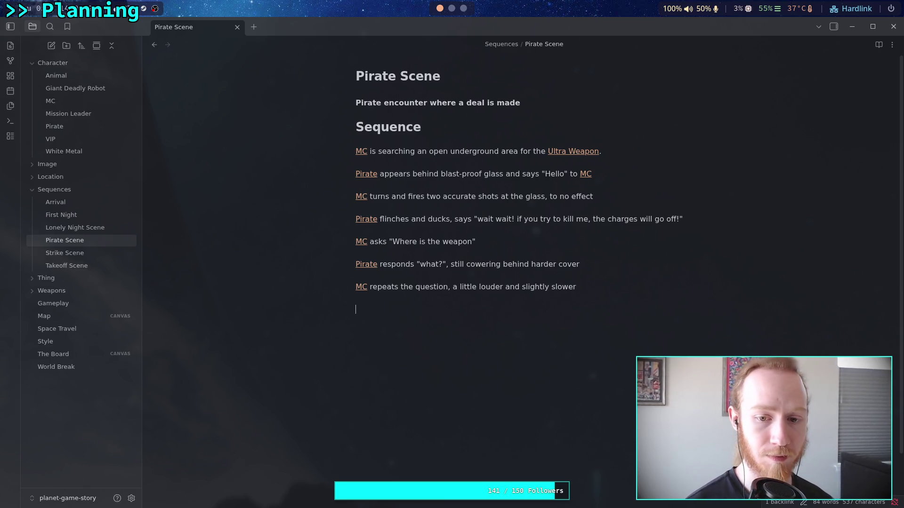
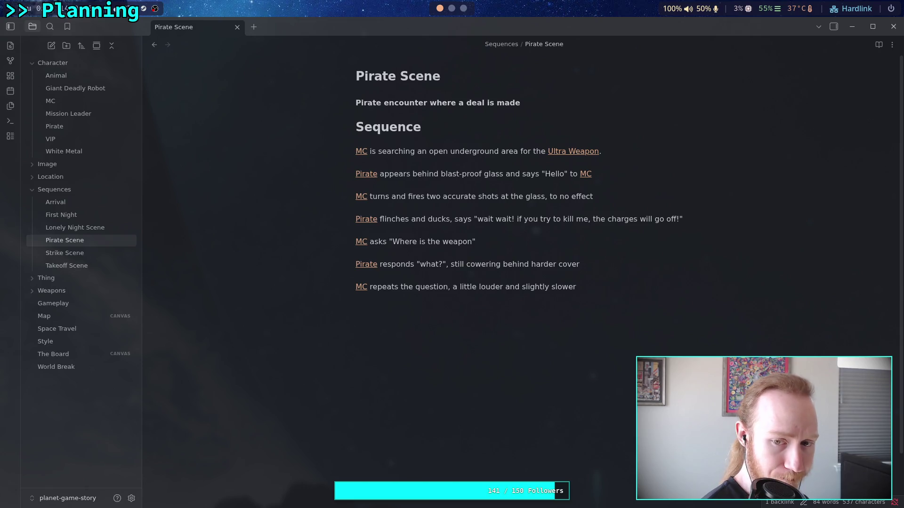
Step: Extend MC's repeated question with 'adding "I won't try to kill you"' while keeping his weapon aimed at the glass
left_click(583, 282)
type(", addin")
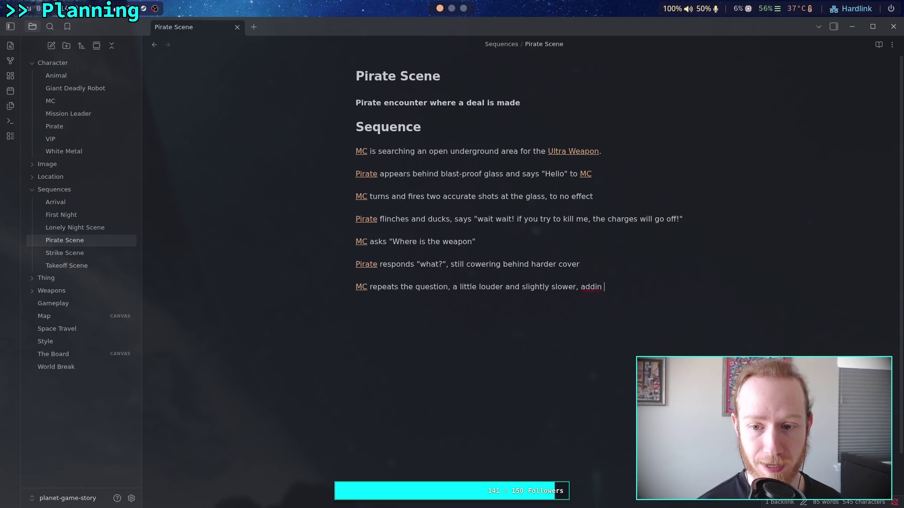
type("g \"")
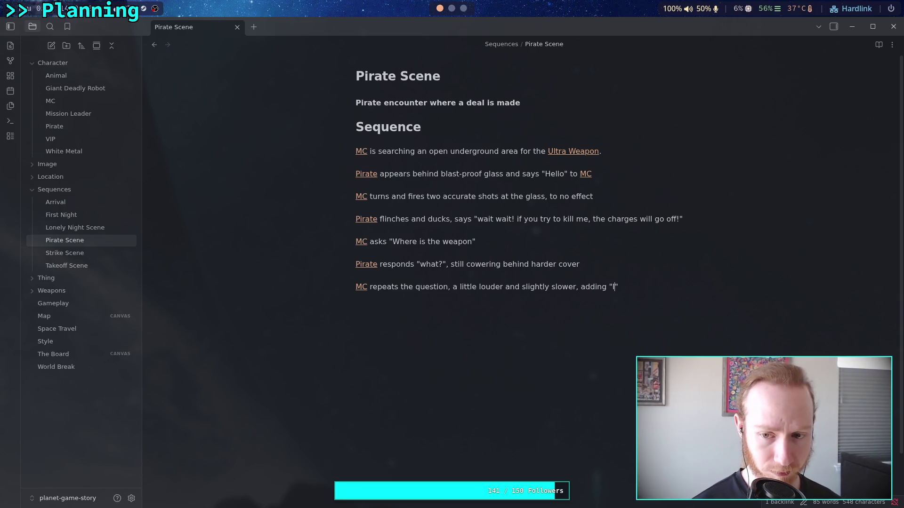
type("I won't try")
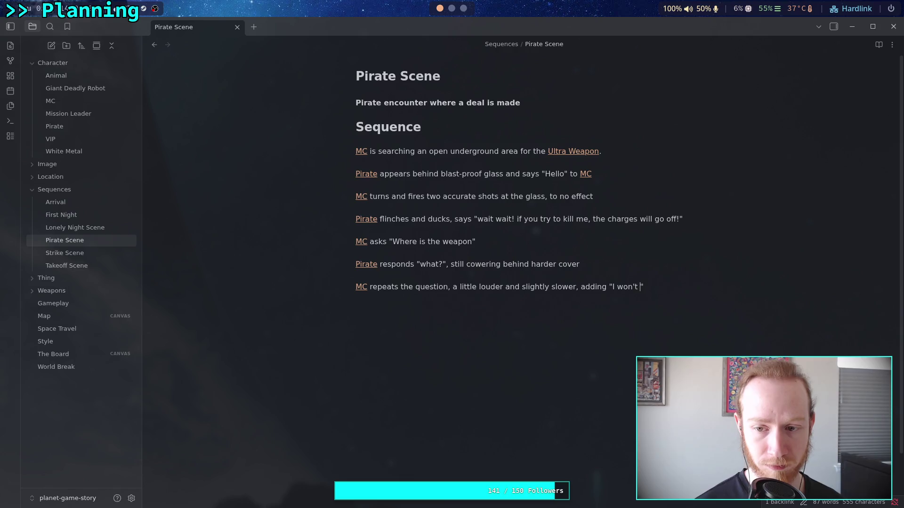
type(" to kill you\"")
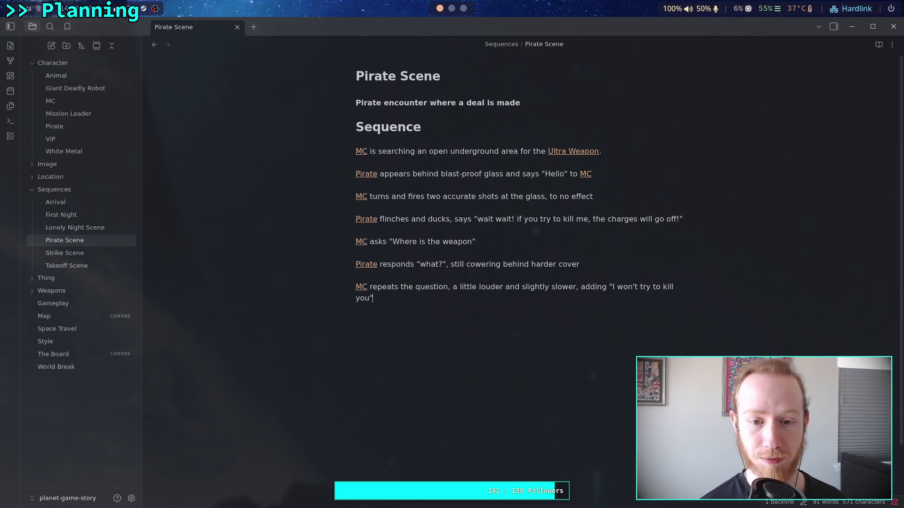
type(" but keeping his")
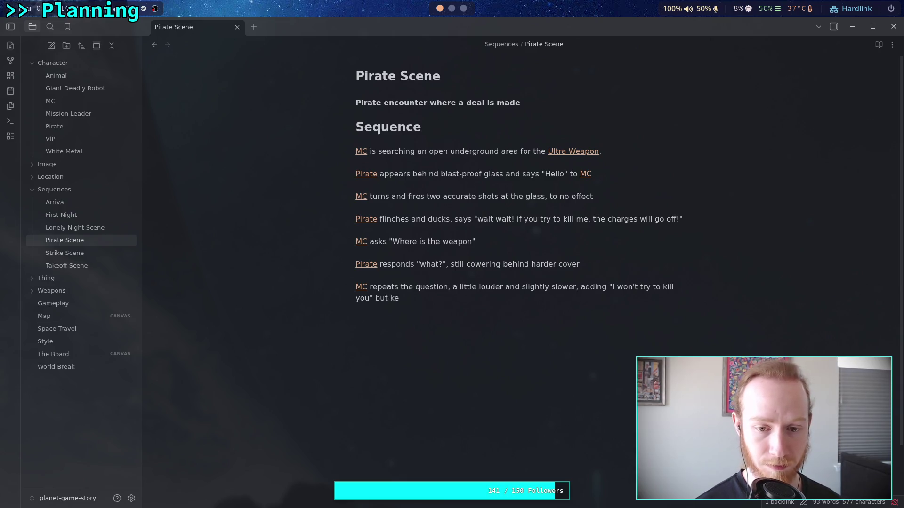
type(" we")
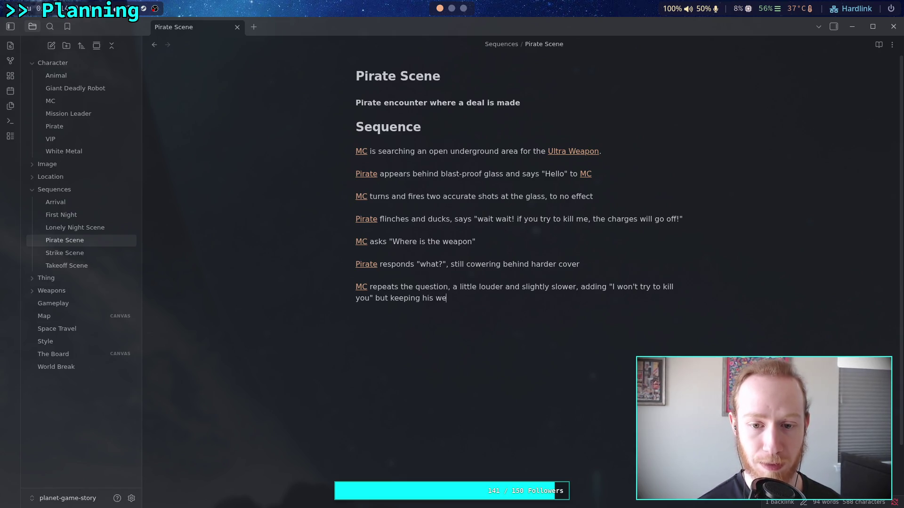
type("apon a")
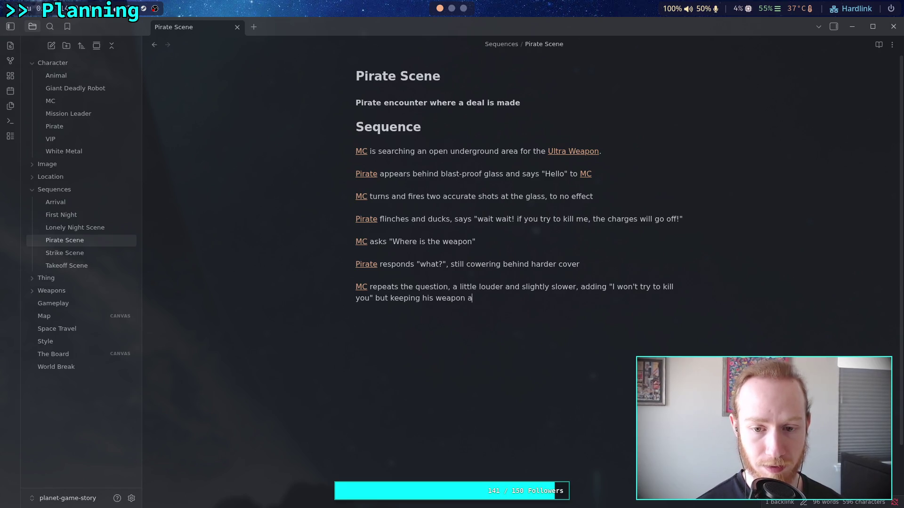
type("imed at the glass.")
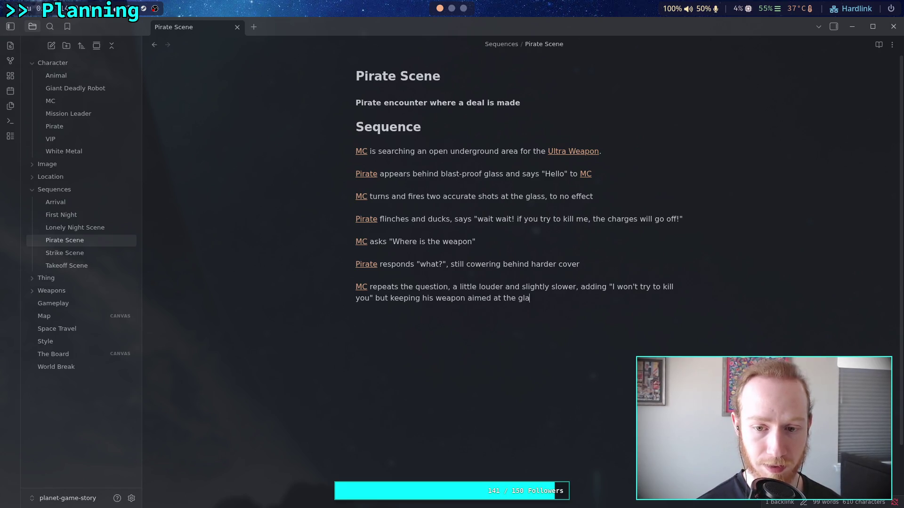
key("BackSpace")
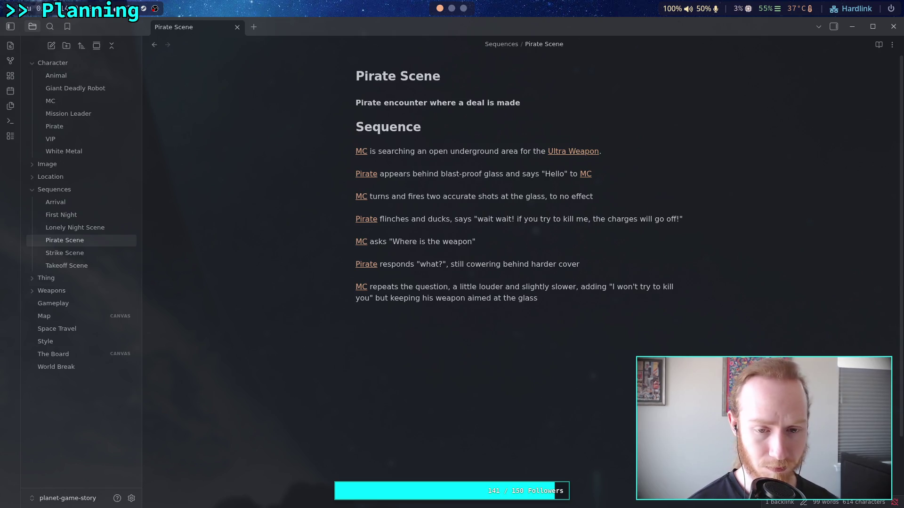
key("Return")
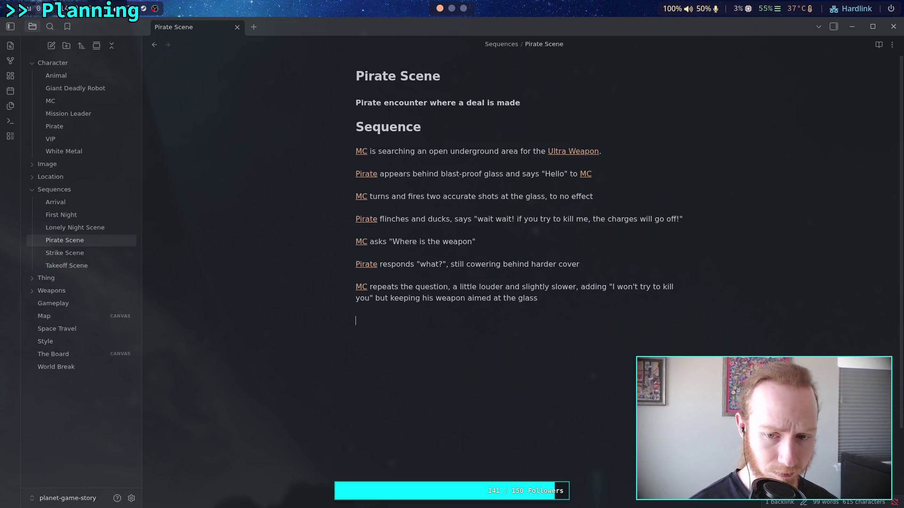
Step: Add a beat where the linked Pirate slowly emerges, asking "You didn't hit the vehicle?"
type("Pird")
key("BackSpace")
key("BackSpace")
key("BackSpace")
type("[[P")
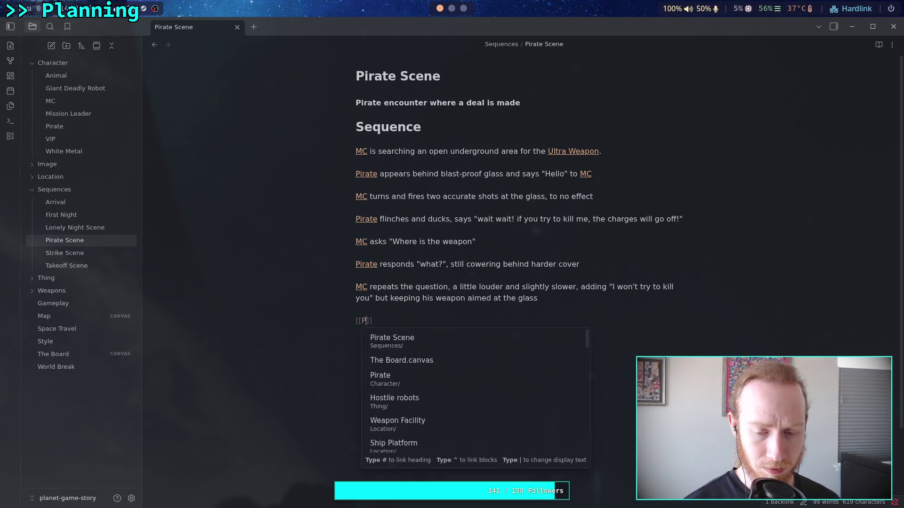
type("irate")
key("Return")
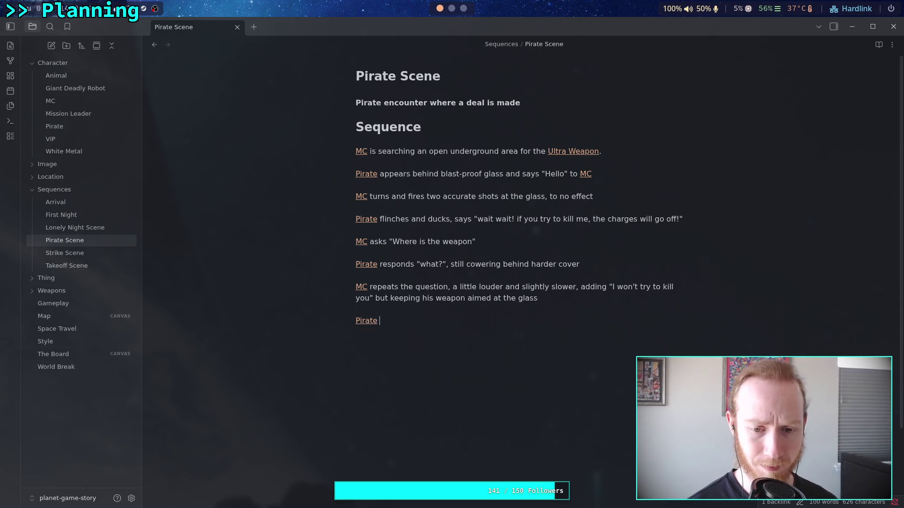
type("slowly emerges, ")
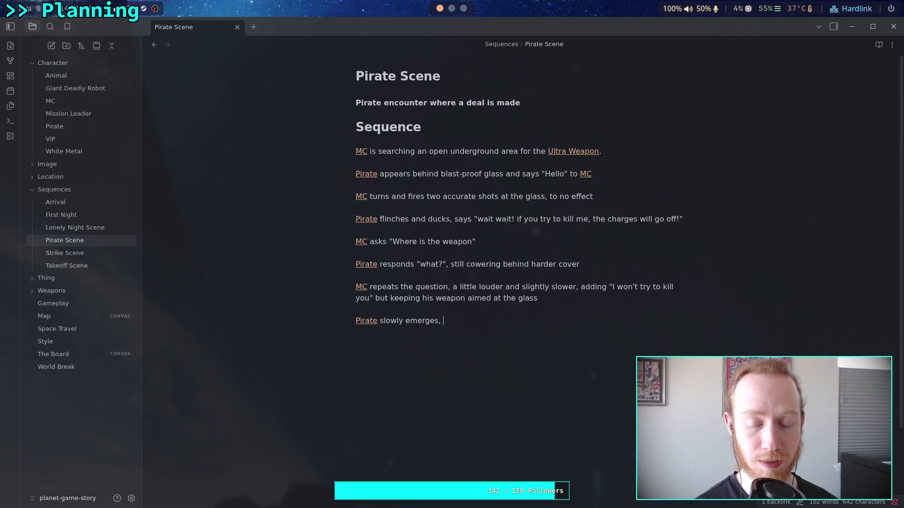
type("asking \"")
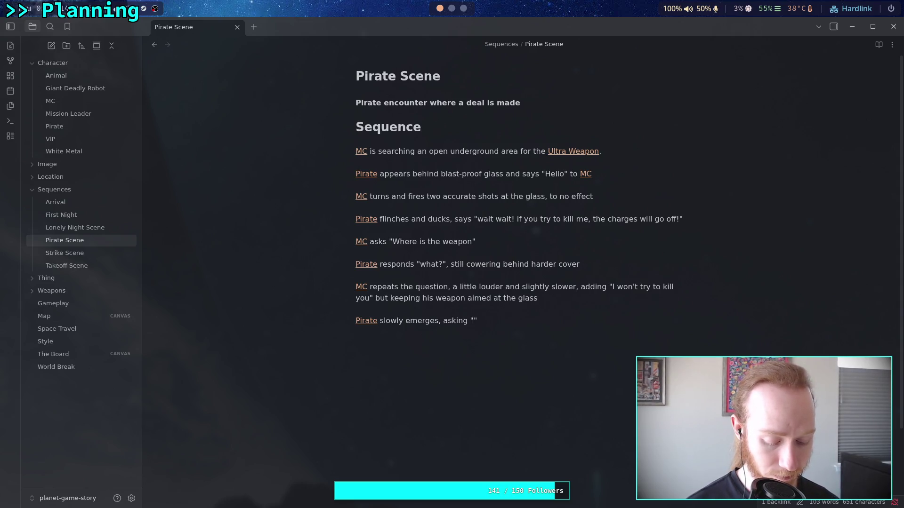
type("I thought you hit")
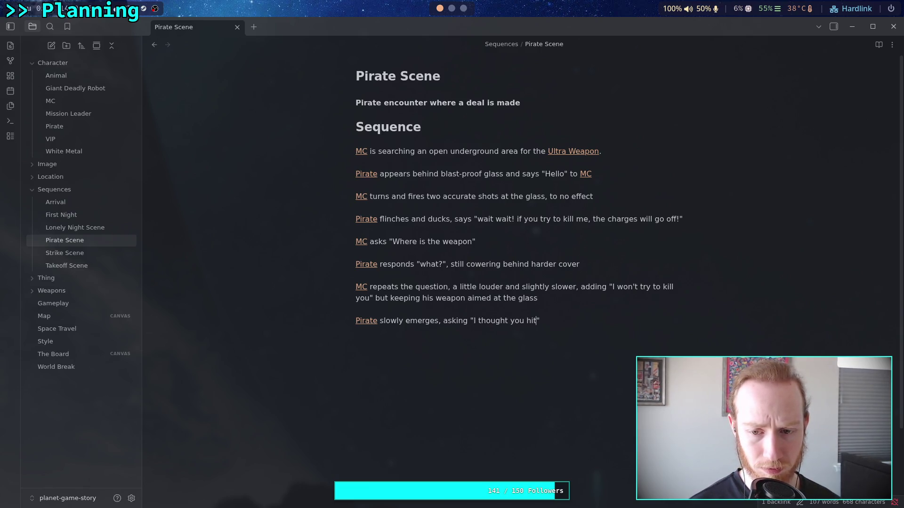
type(" the vehicle")
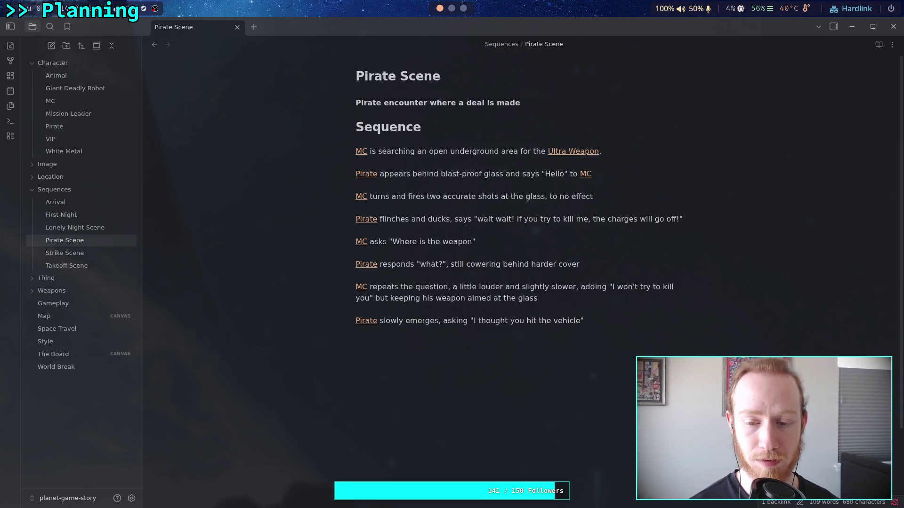
key("BackSpace")
key("BackSpace")
key("BackSpace")
type("You didn't")
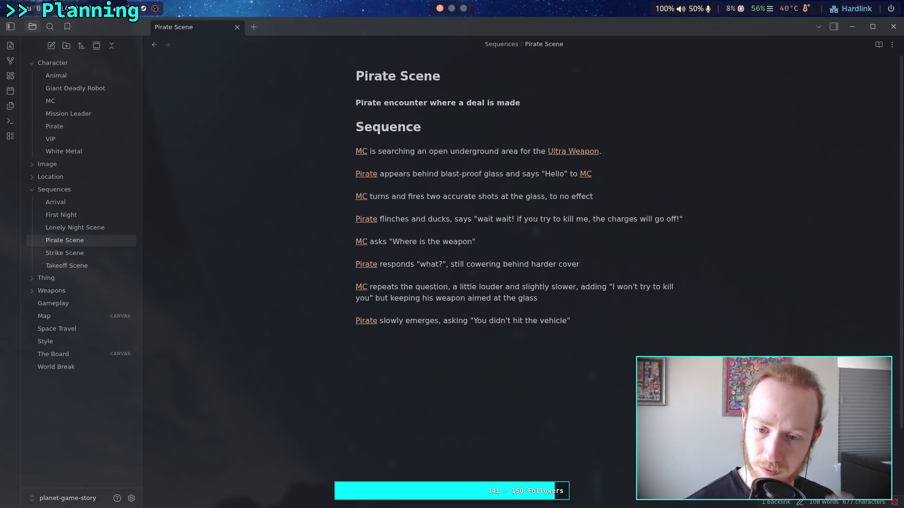
key("BackSpace")
key("BackSpace")
key("BackSpace")
type("u didn't")
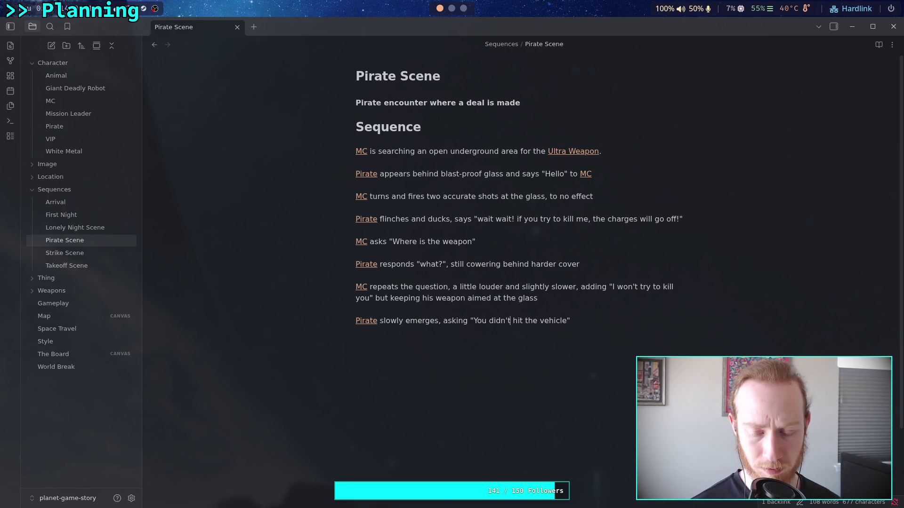
type("?")
key("Return")
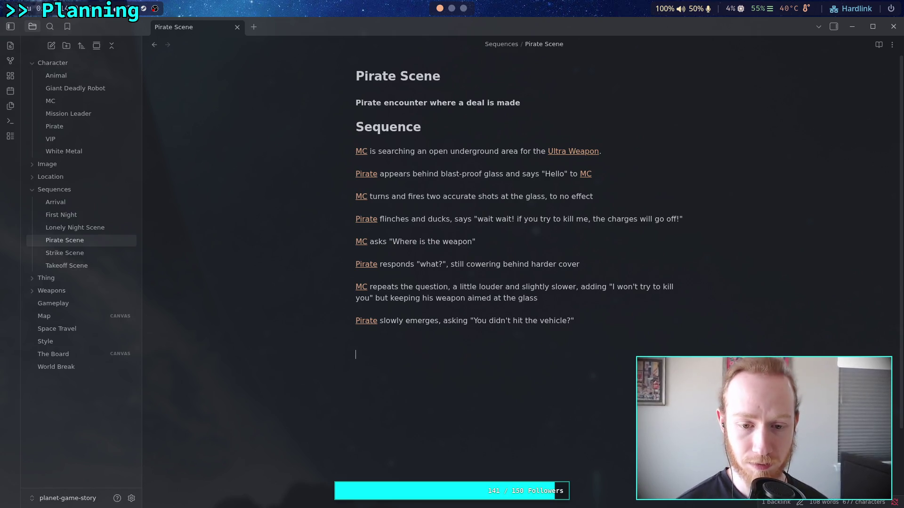
Step: Add a beat where the linked MC firmly asks "What vehicle?", not moving a muscle
type("[[MC")
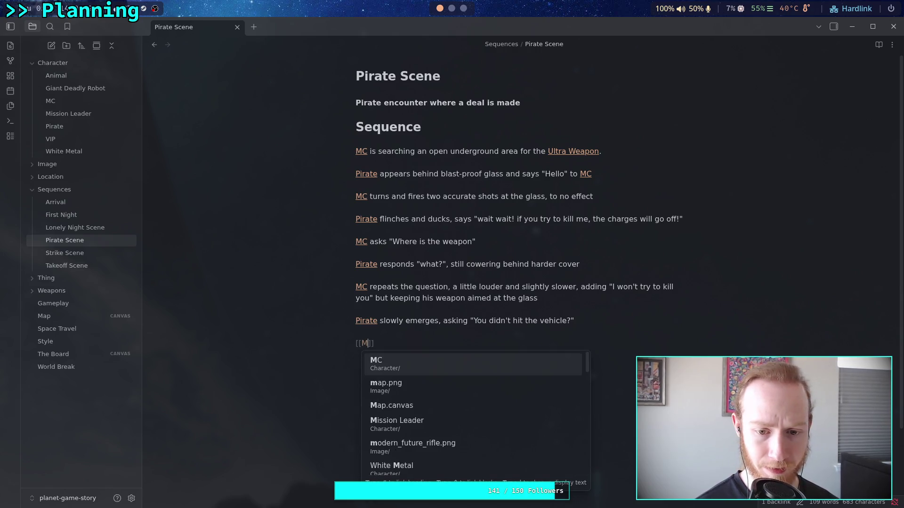
key("Return")
type("asks")
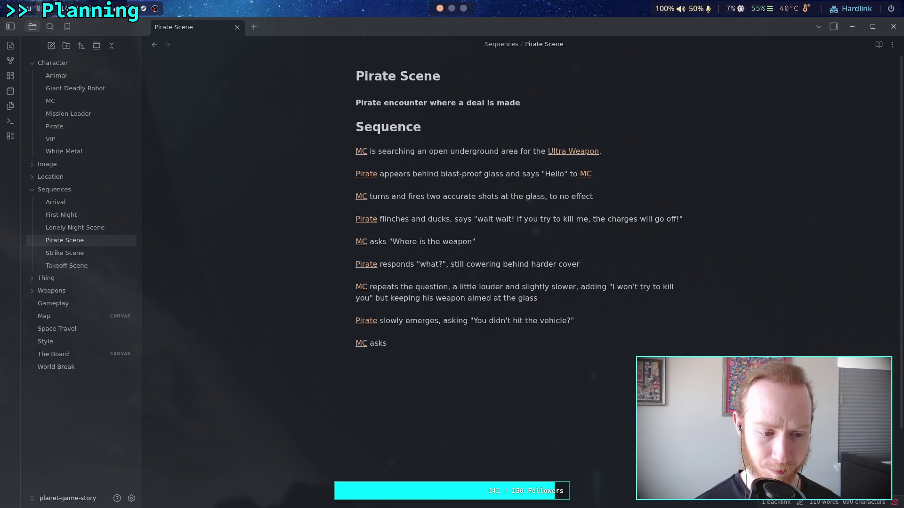
key("BackSpace")
key("BackSpace")
key("BackSpace")
key("BackSpace")
type("fi")
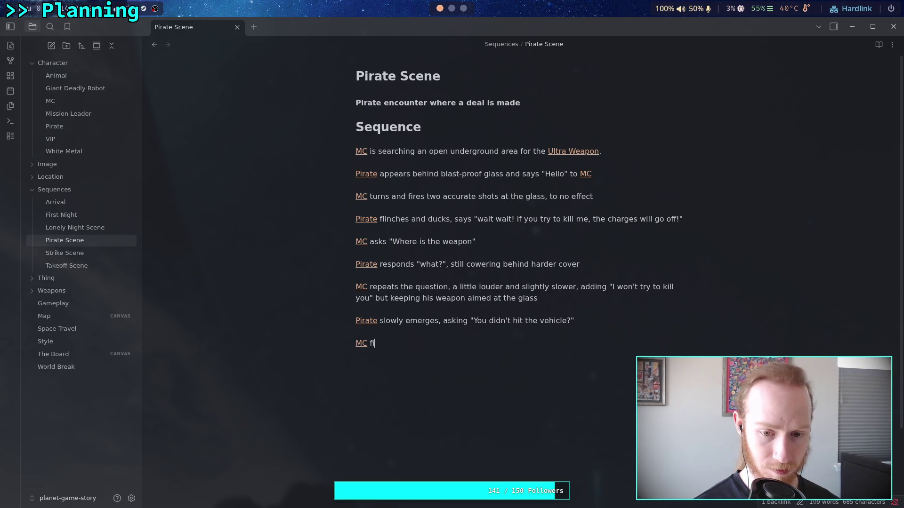
type("rmly asks ")
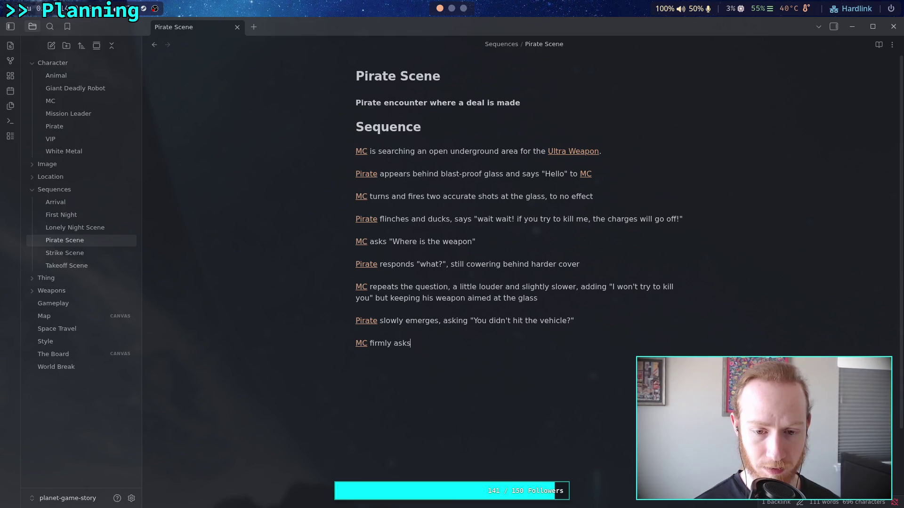
type("\"What vehicle?\" w")
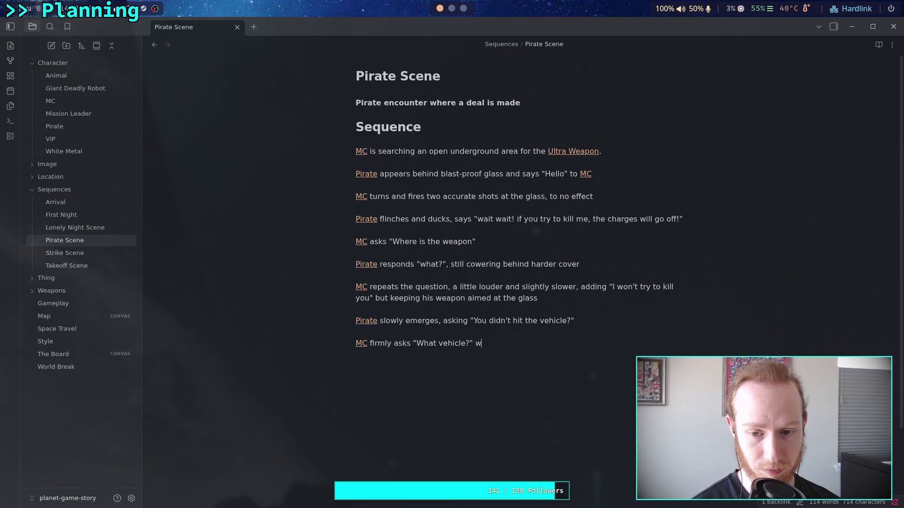
key("BackSpace")
key("BackSpace")
type(", w")
key("BackSpace")
type("not moving a ms")
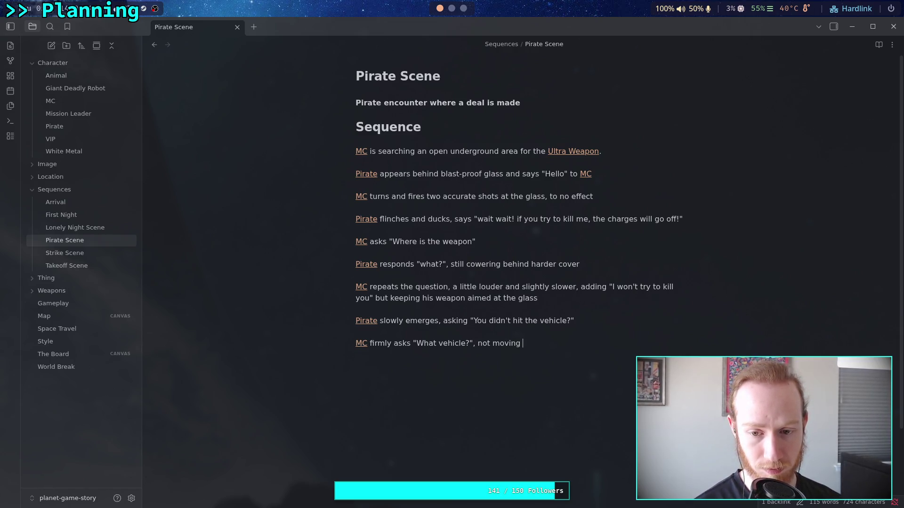
key("BackSpace")
type("uscle")
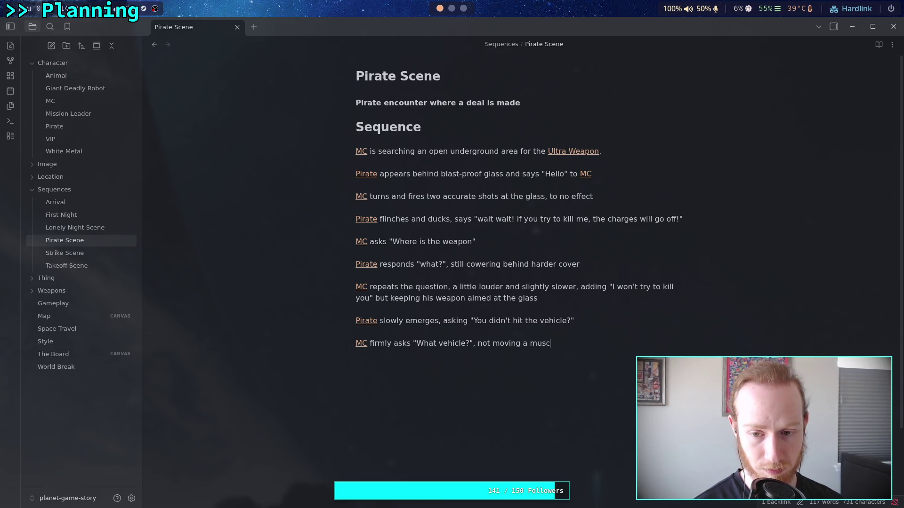
key("Return")
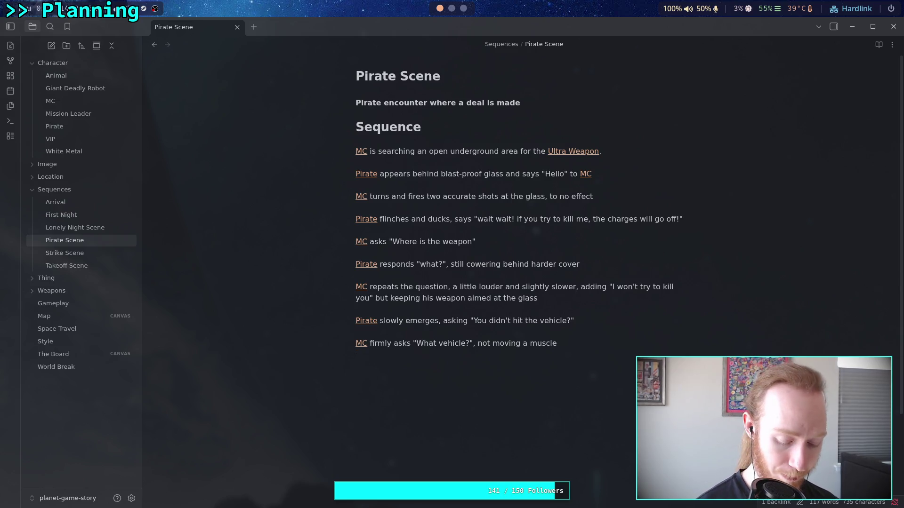
type("The [[")
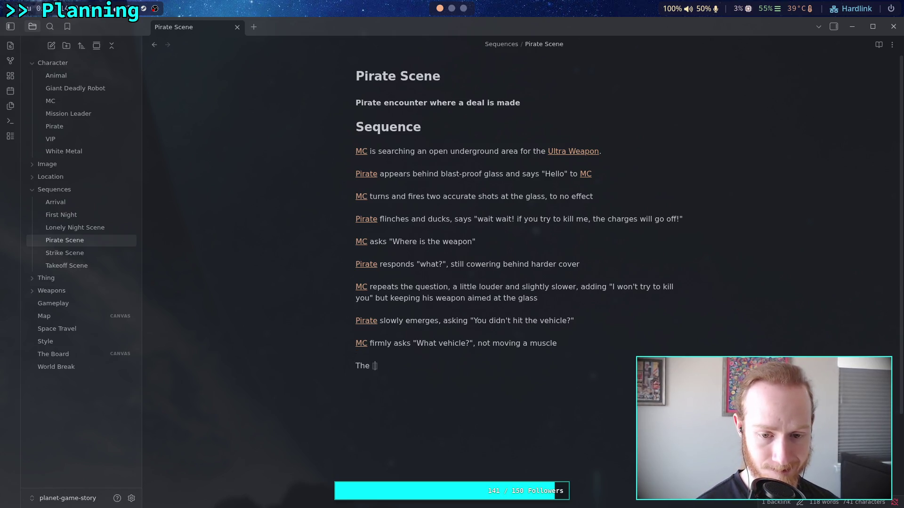
Step: Write the linked Pirate beat: he is silent for a moment, looking down slightly
key("BackSpace")
key("BackSpace")
key("BackSpace")
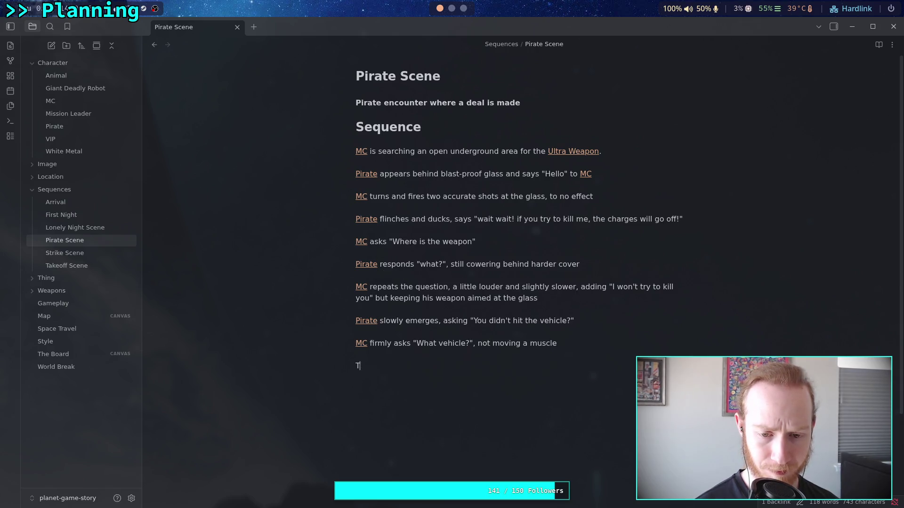
type("[[Pr")
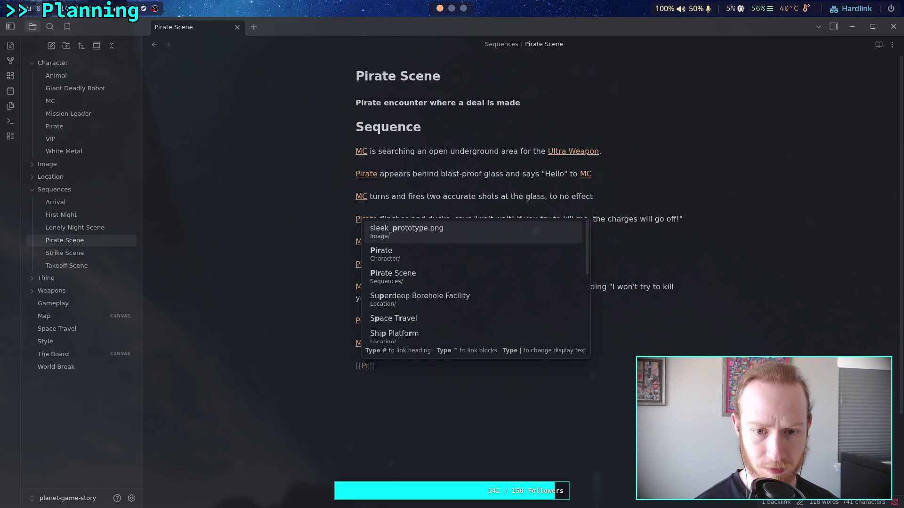
key("Down")
key("Return")
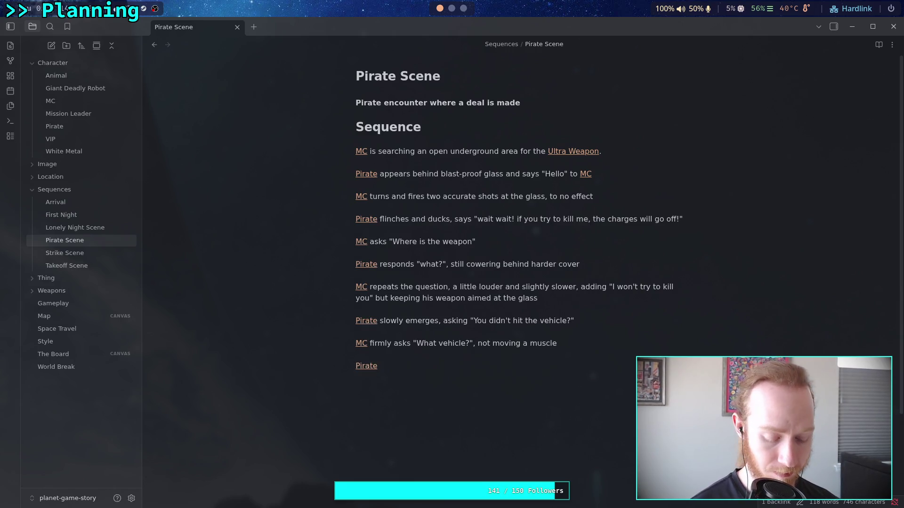
type(" is sile")
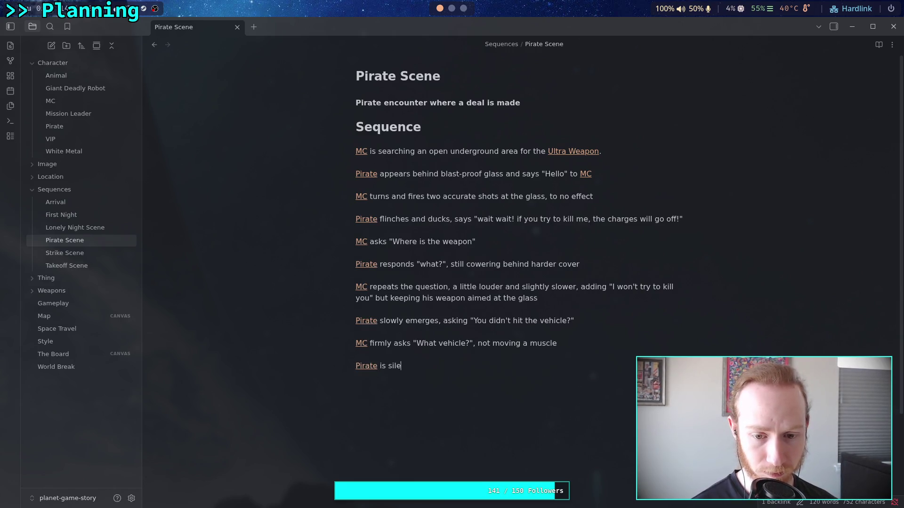
type("nt for a moment")
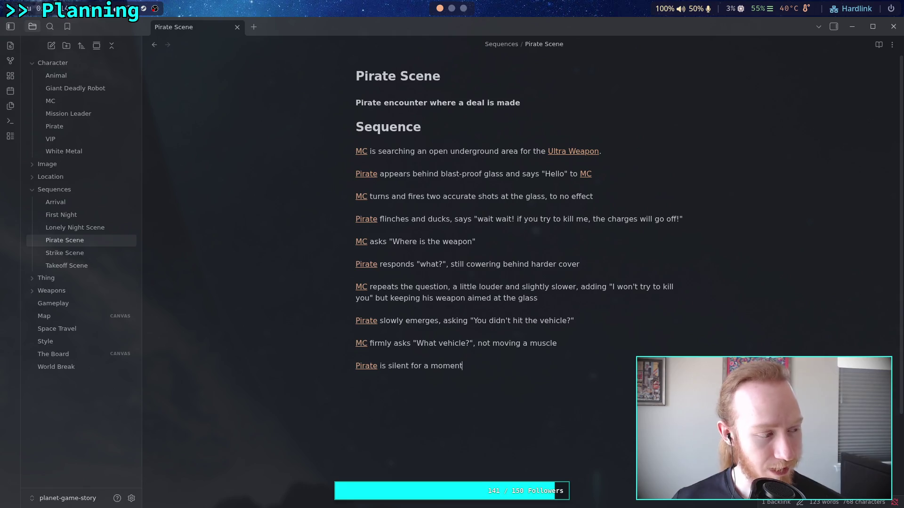
type(", looking down ")
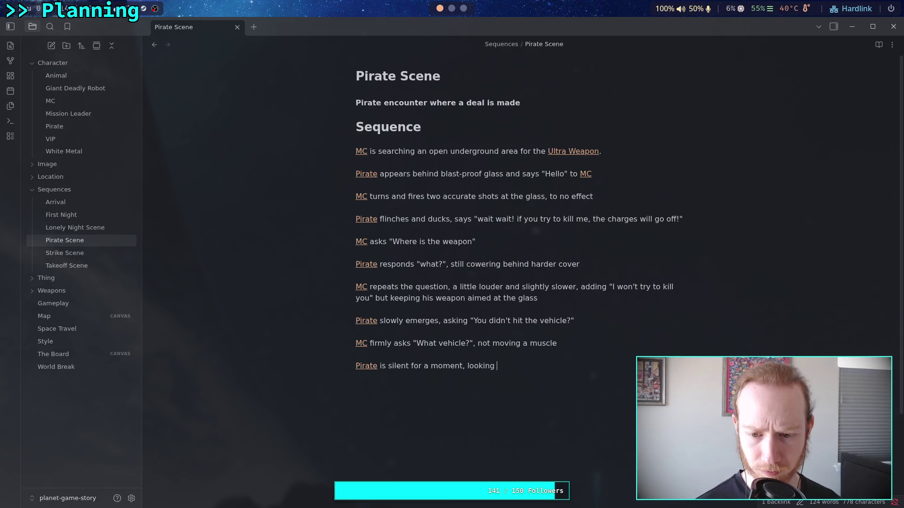
type("sligh")
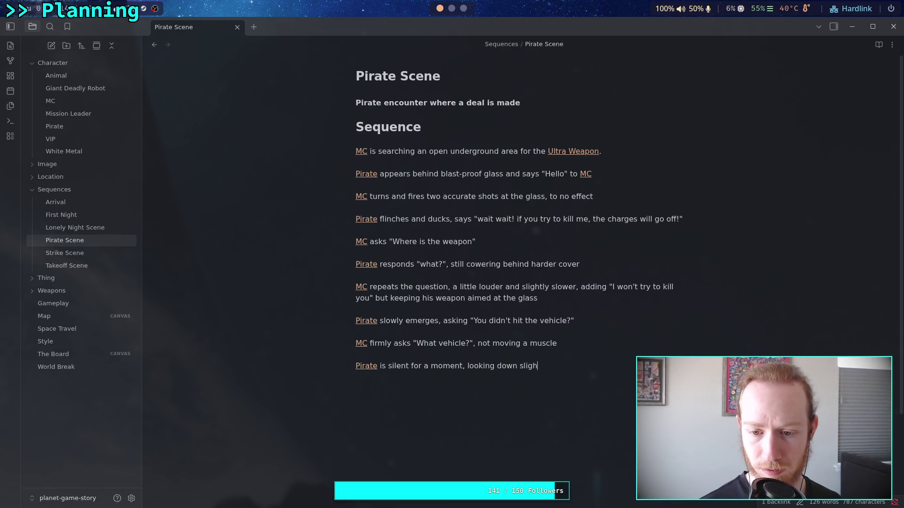
type("tly")
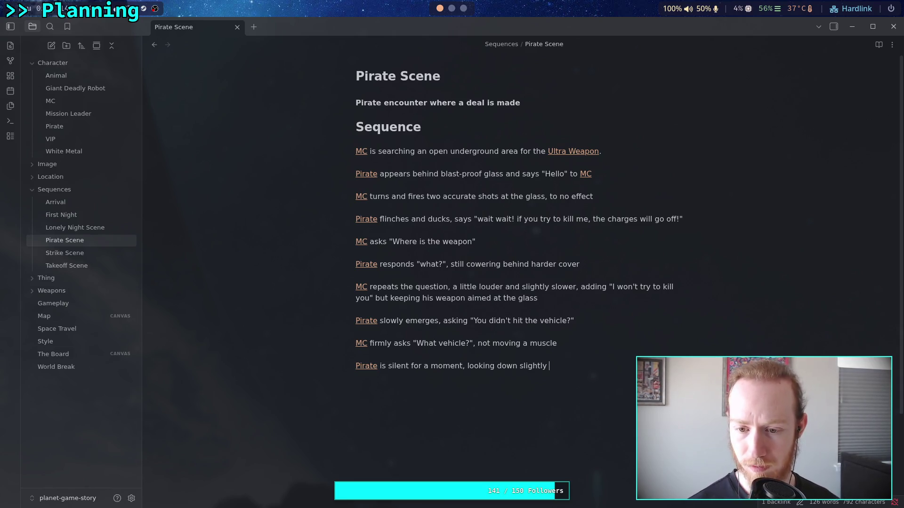
key("BackSpace")
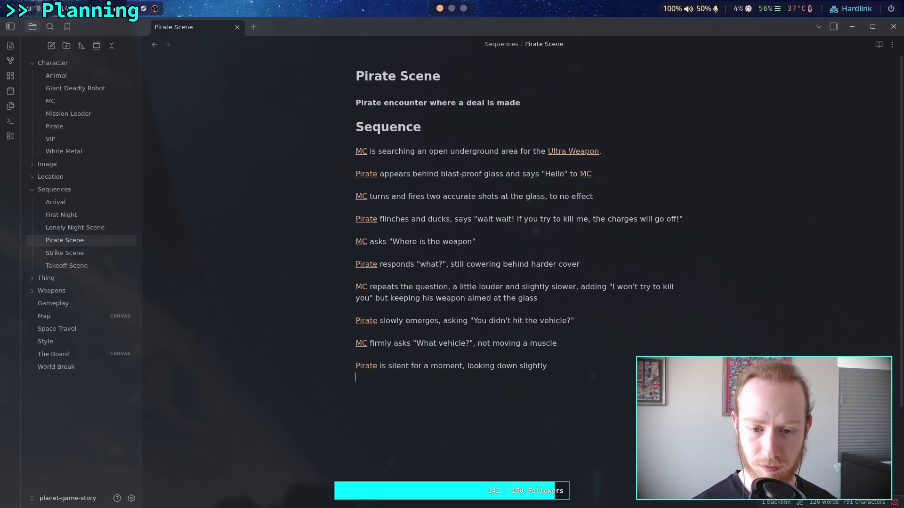
Step: Add a beat where the linked MC repeats the question, louder
type("[[MC")
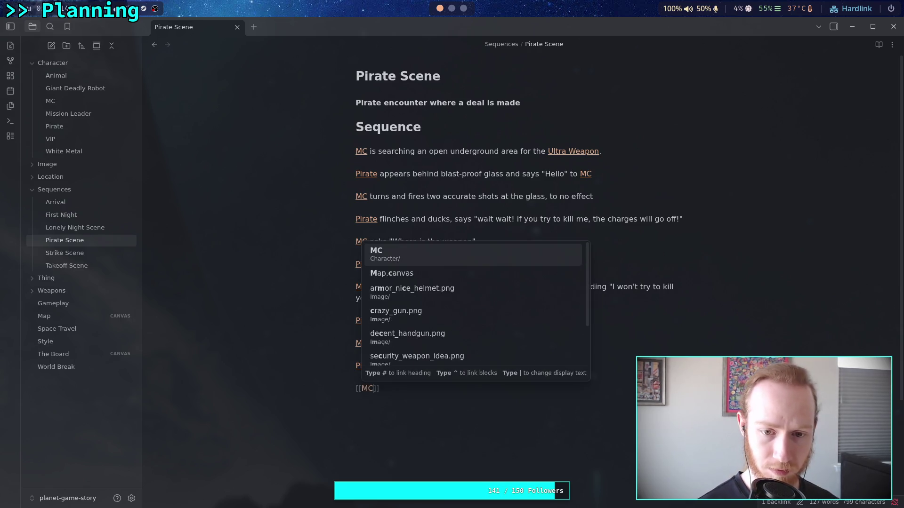
key("Return")
type("repeats the question, louder")
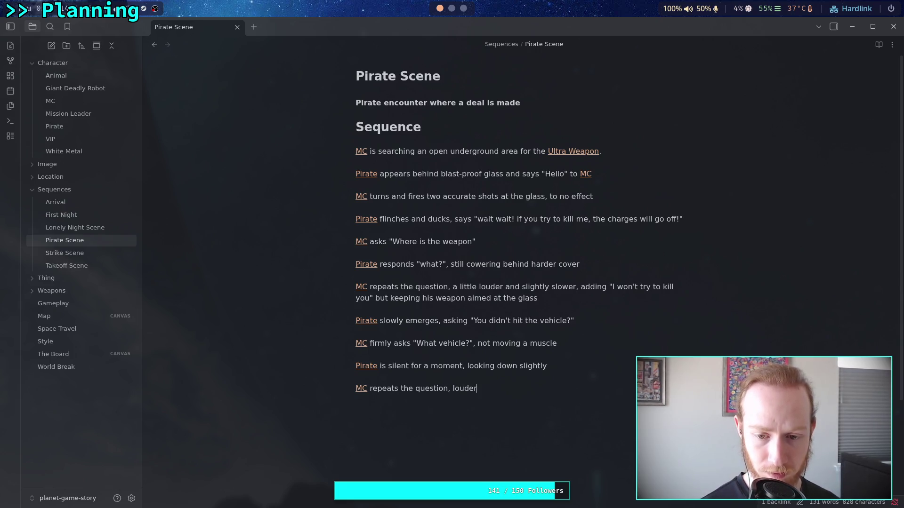
key("Return")
key("Return")
Step: Start the Pirate's reply: he goes "uhh", slightly panicked, trying to think quickly
type("[[Pr")
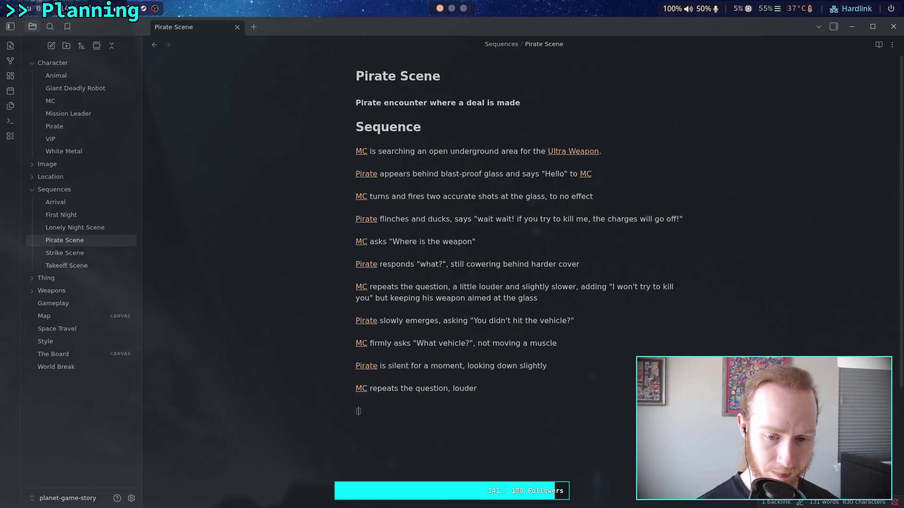
key("Return")
key("Return")
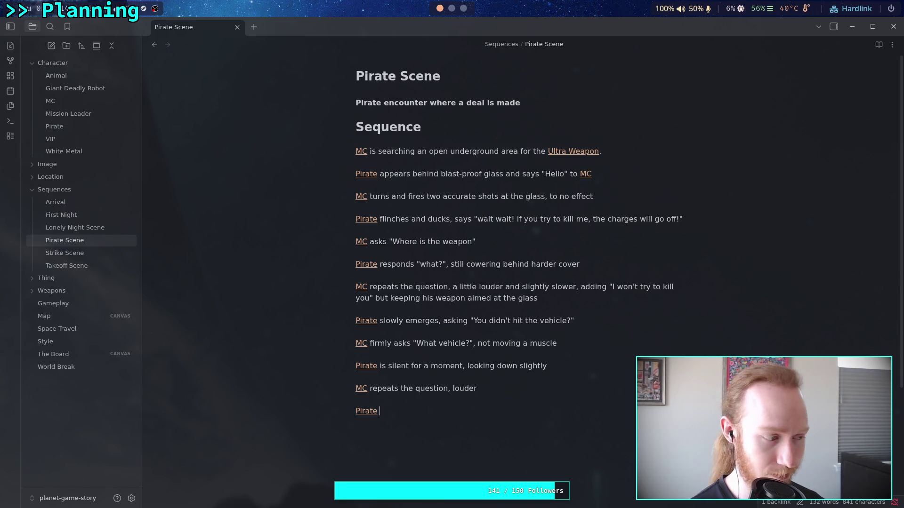
type("goas")
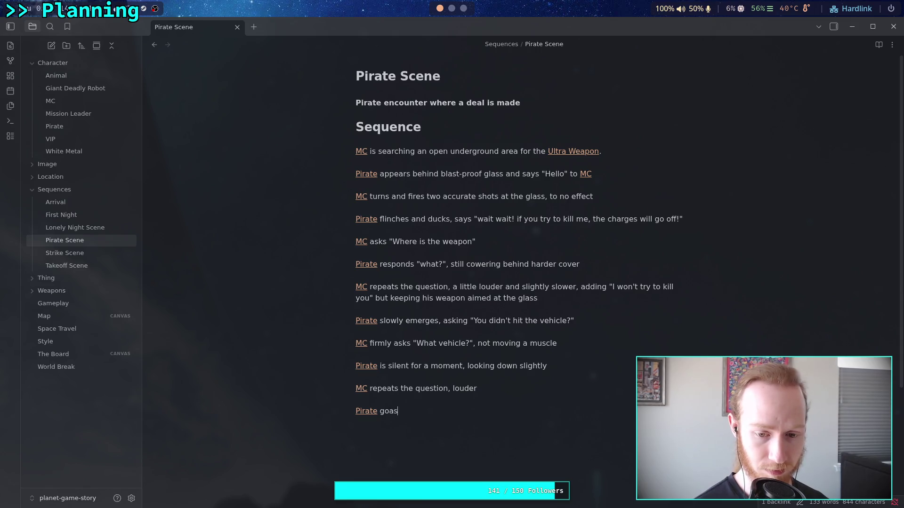
key("BackSpace")
key("BackSpace")
type("es \"uhh\"")
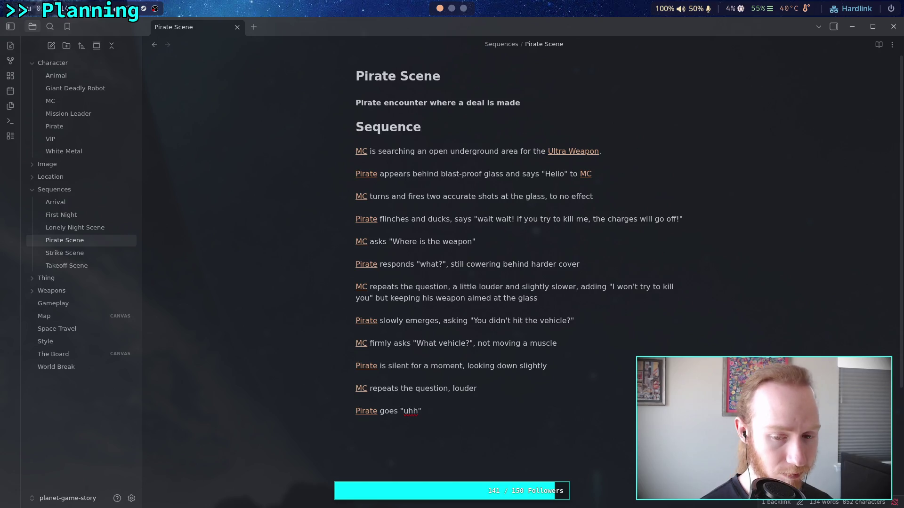
key("Left")
key("Left")
type(",")
key("End")
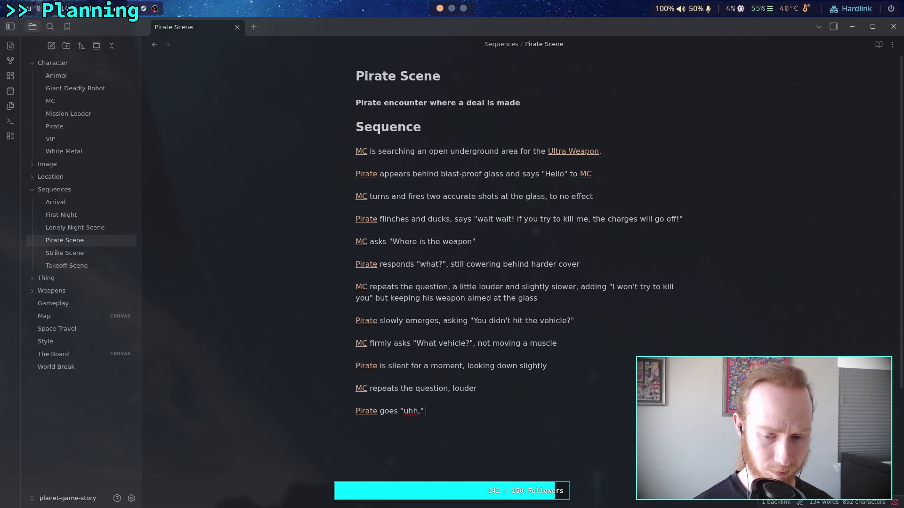
type("slightly ")
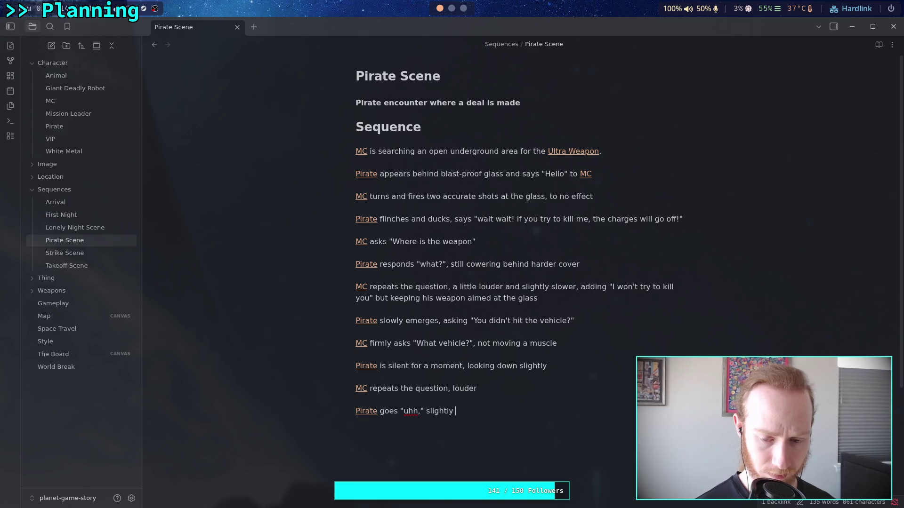
type("panick")
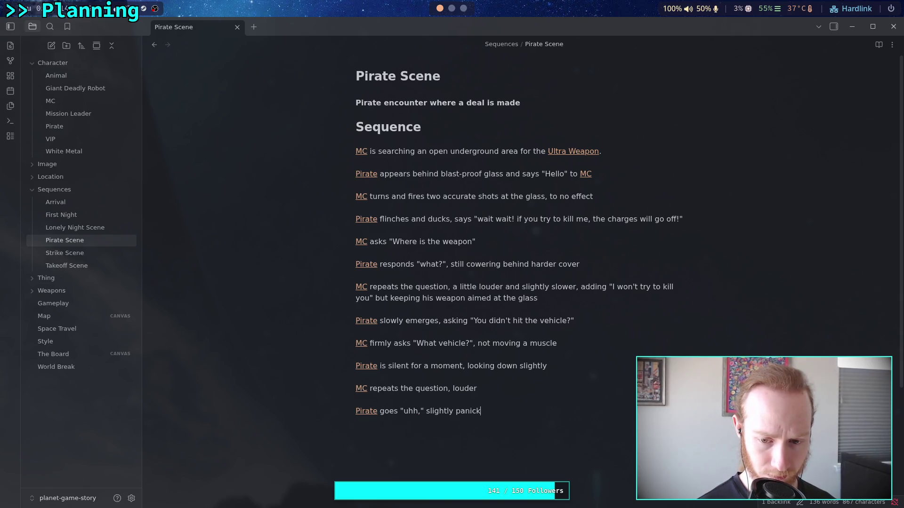
type("ed, thr")
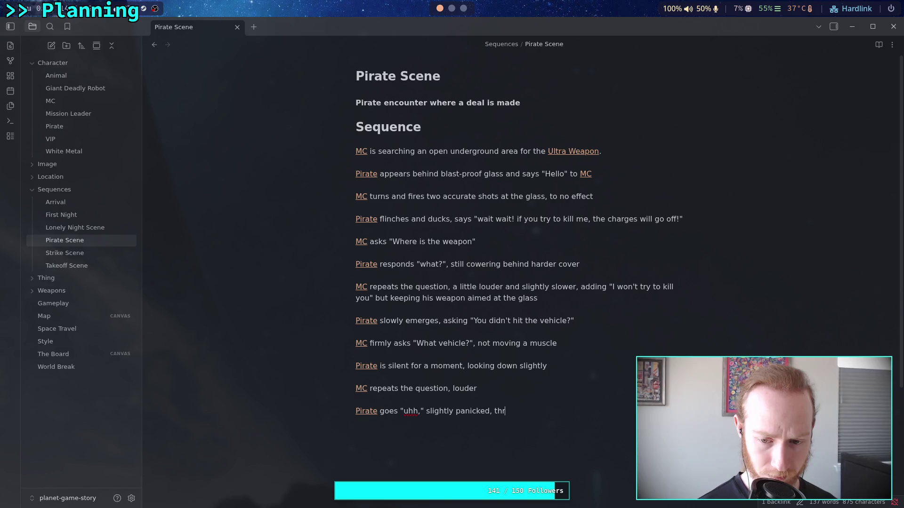
type("ying to th")
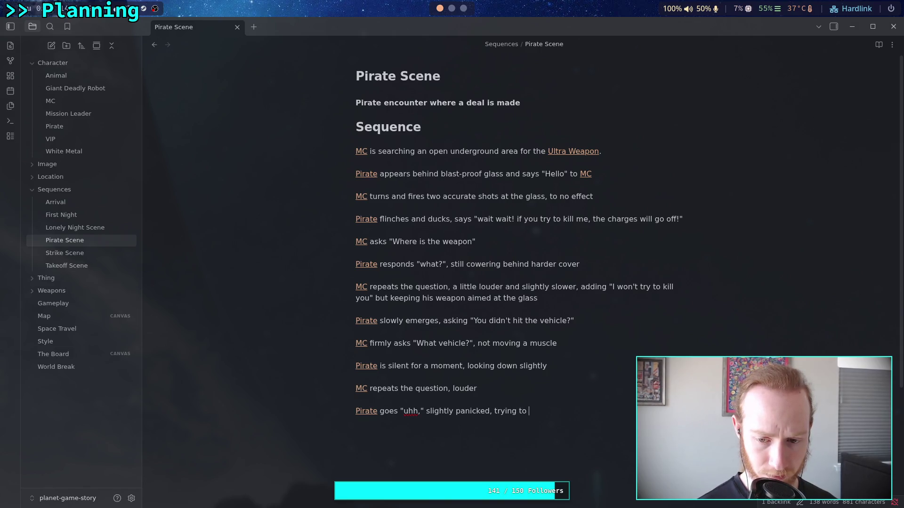
type("ink ")
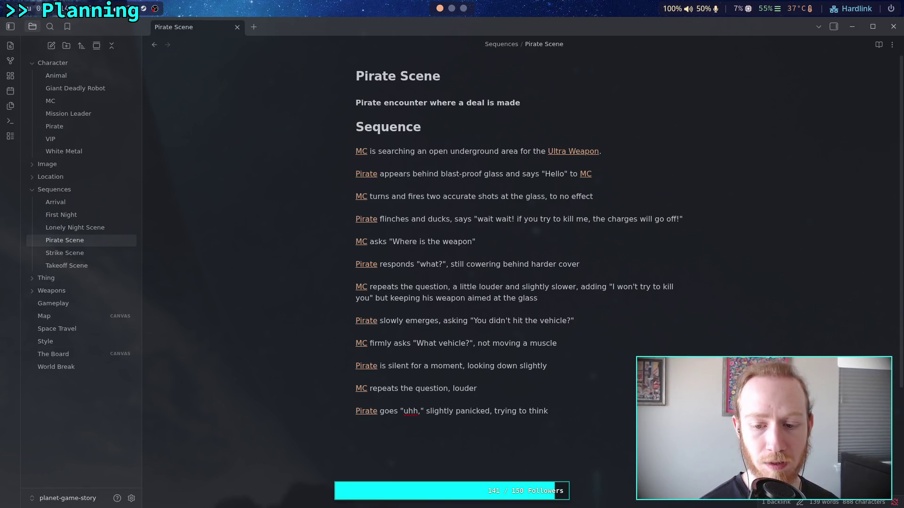
type("quickly")
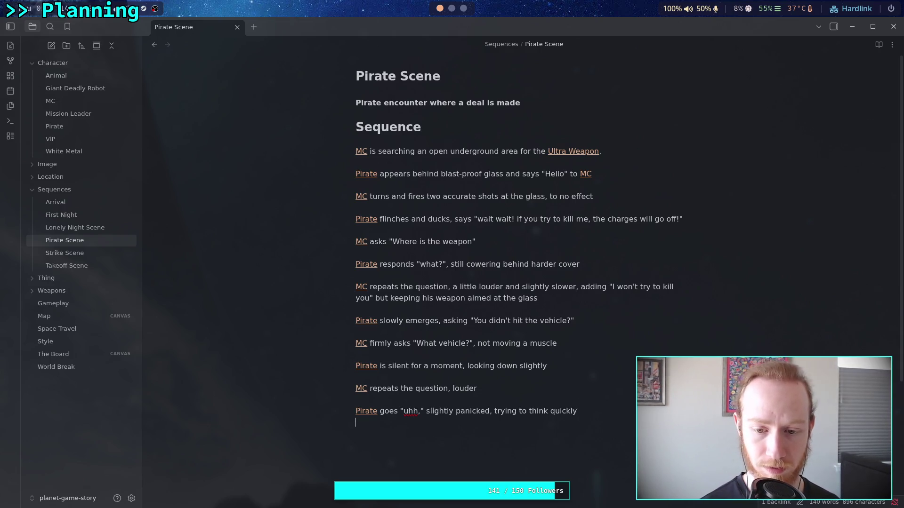
type(",")
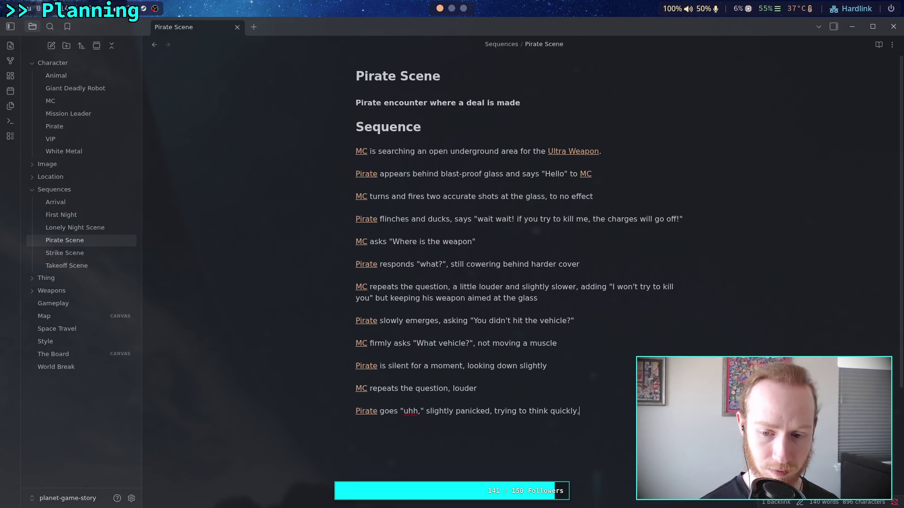
type(" then says \"I")
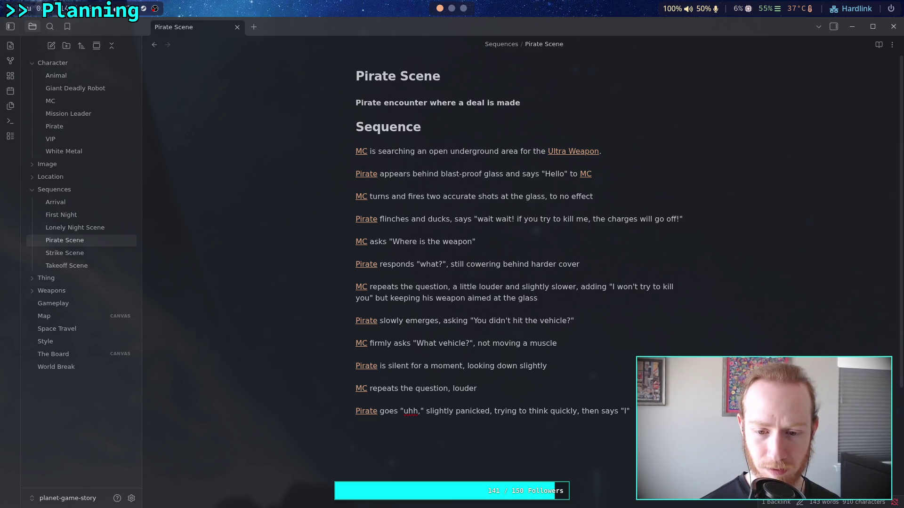
type("t's")
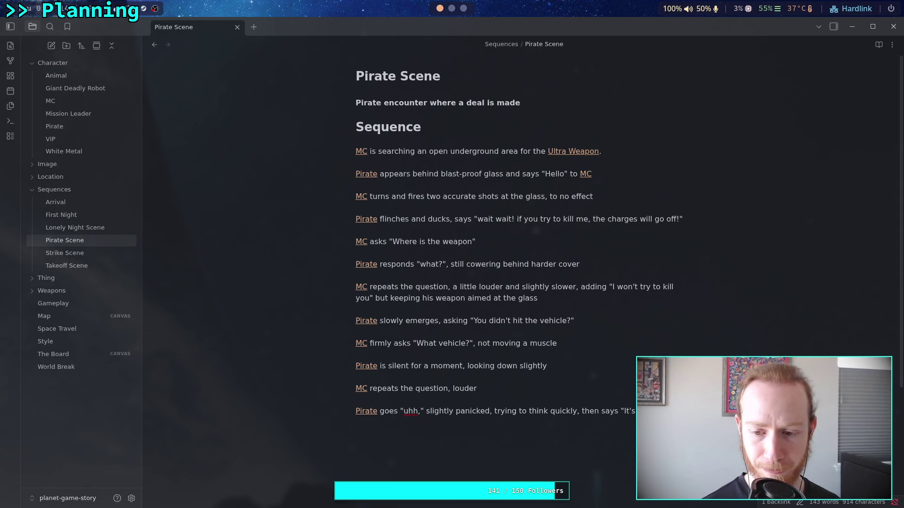
Step: Finish the Pirate's offer to give the vehicle's coordinates if MC lets him go
key("BackSpace")
key("BackSpace")
key("BackSpace")
type("kn")
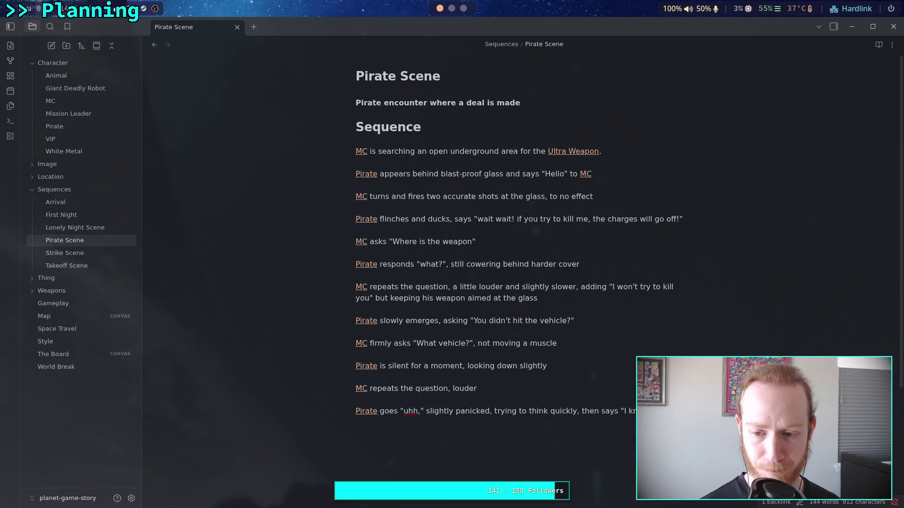
key("BackSpace")
key("BackSpace")
key("BackSpace")
type("t is")
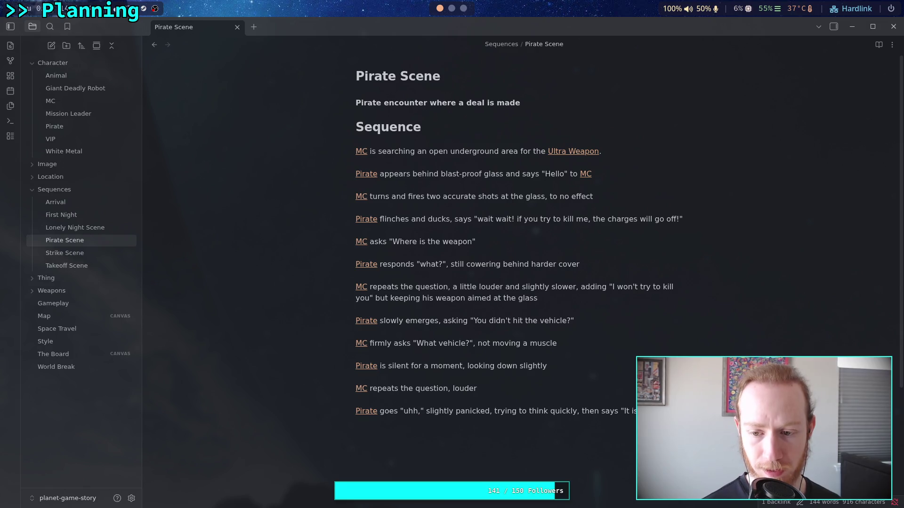
type(" ca")
type("can ")
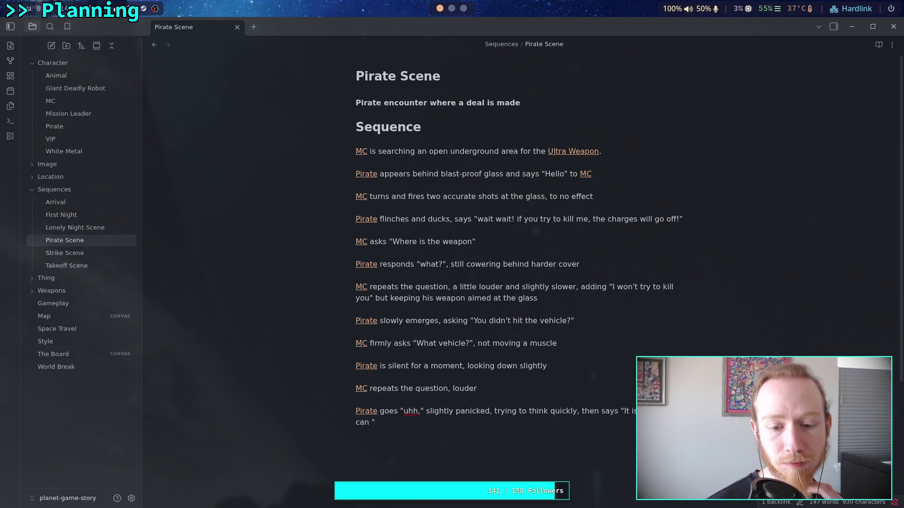
type("tell")
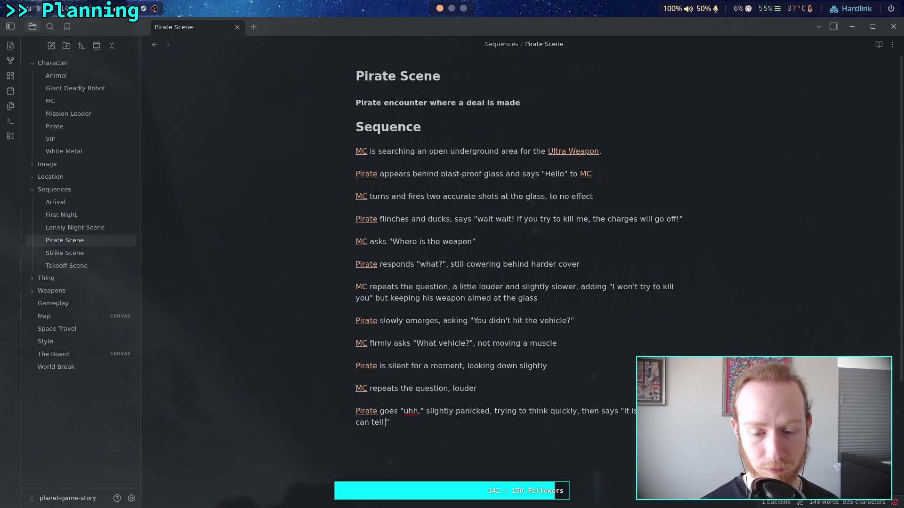
key("BackSpace")
key("BackSpace")
key("BackSpace")
key("BackSpace")
type("give you the ")
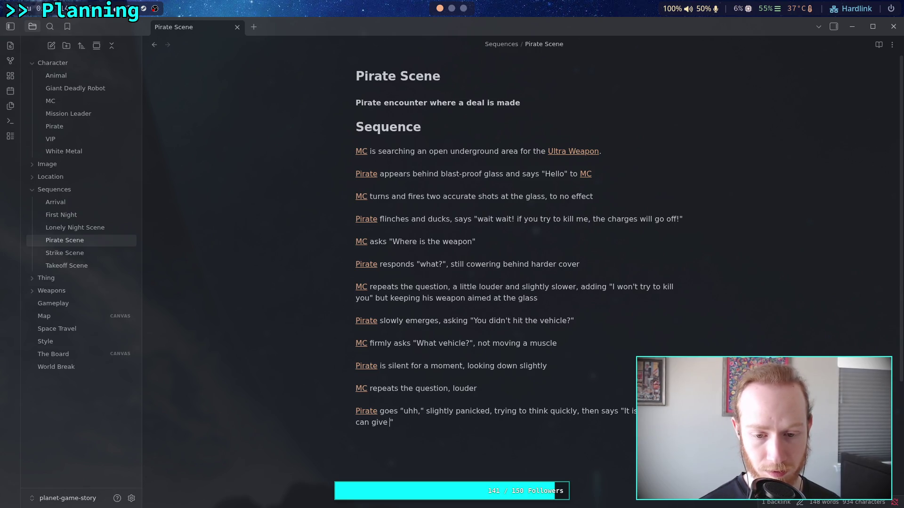
type("coordinates ")
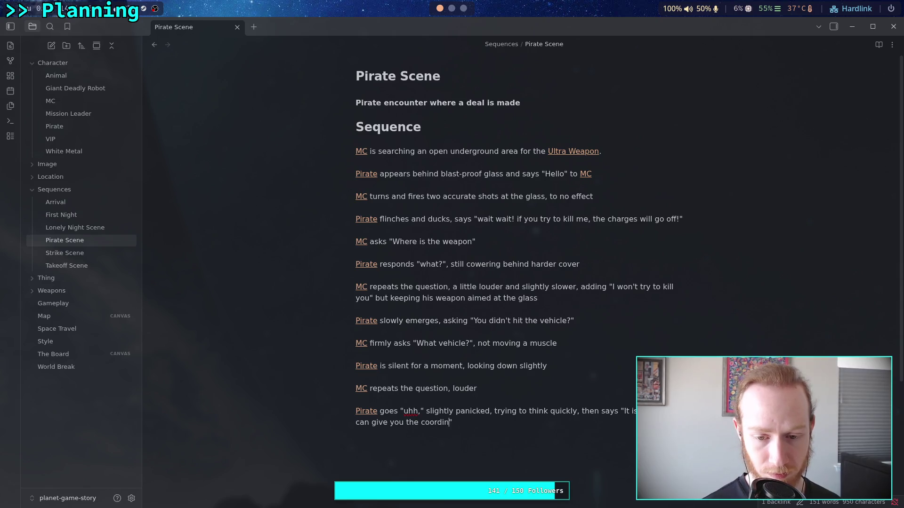
type("of the veh")
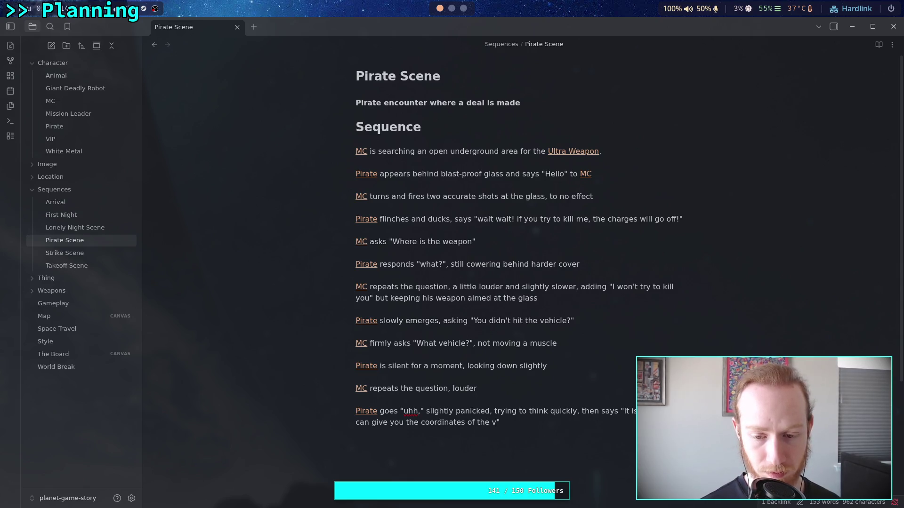
type("icle ")
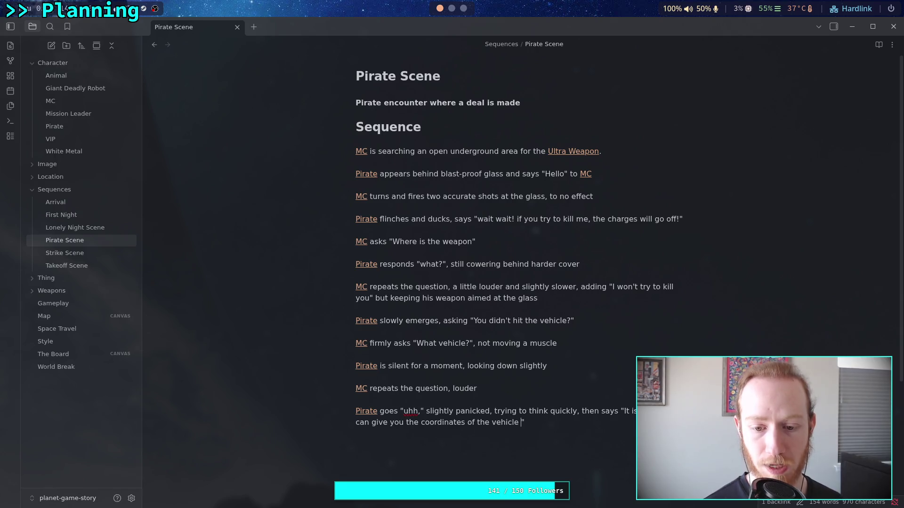
type("if yo")
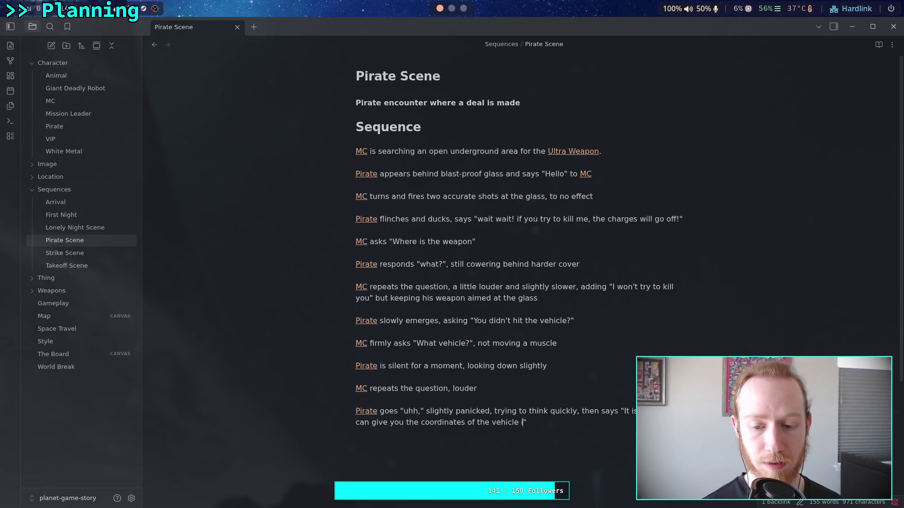
type("u let mo")
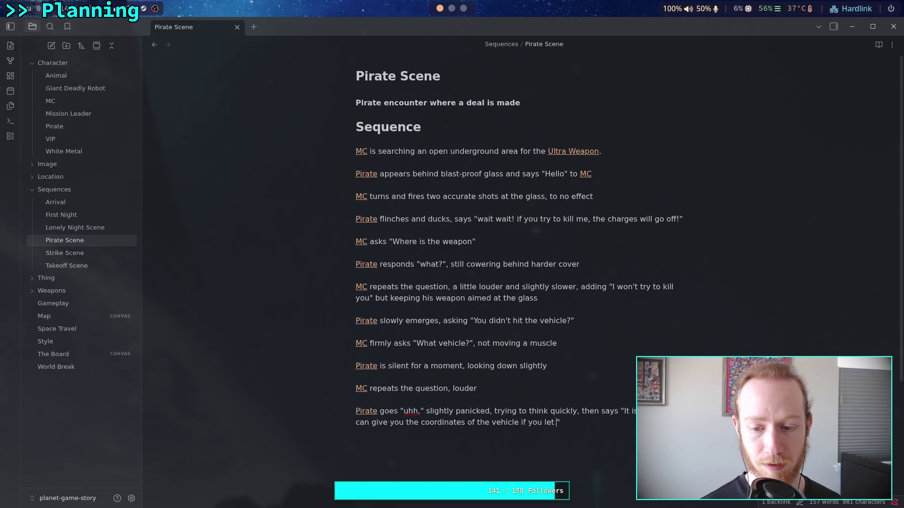
key("BackSpace")
type("e go.")
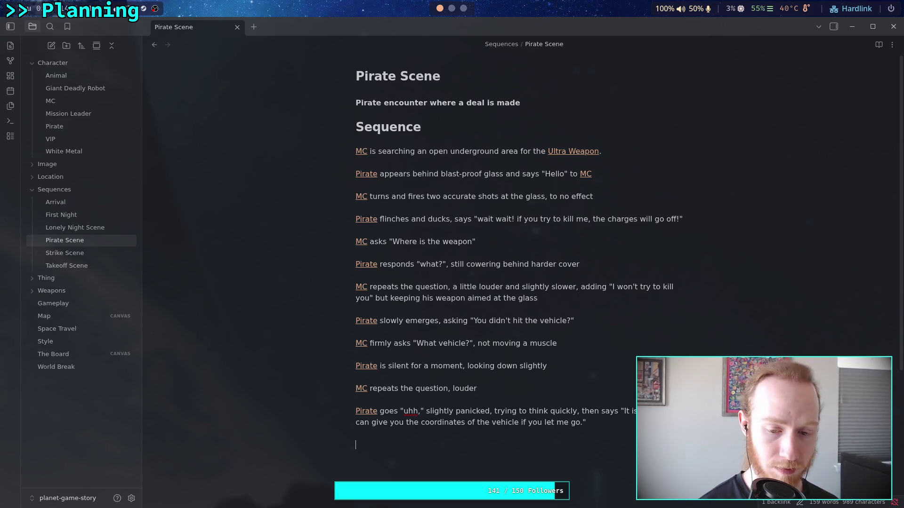
key("Return")
key("Return")
Step: Add a beat where the linked MC maintains his posture, not responding
type("[[MG")
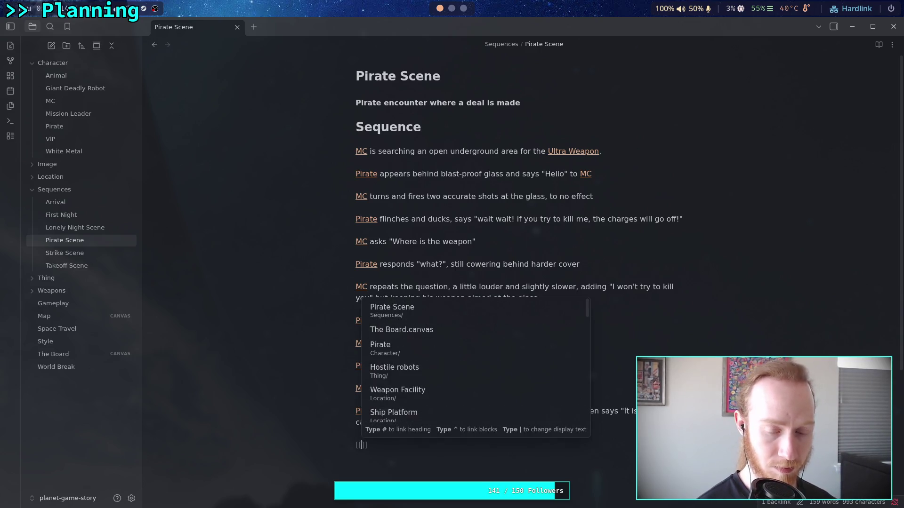
key("BackSpace")
type("C")
key("Return")
type("mainta")
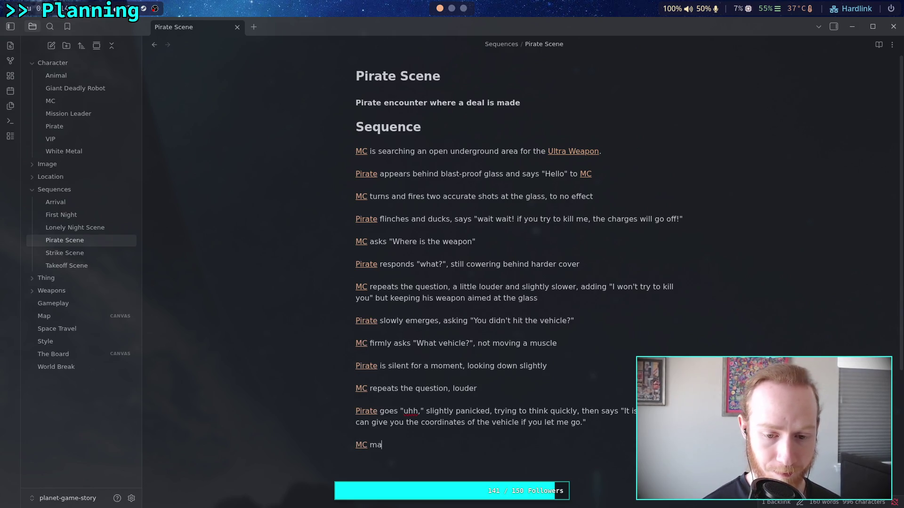
type("ins h")
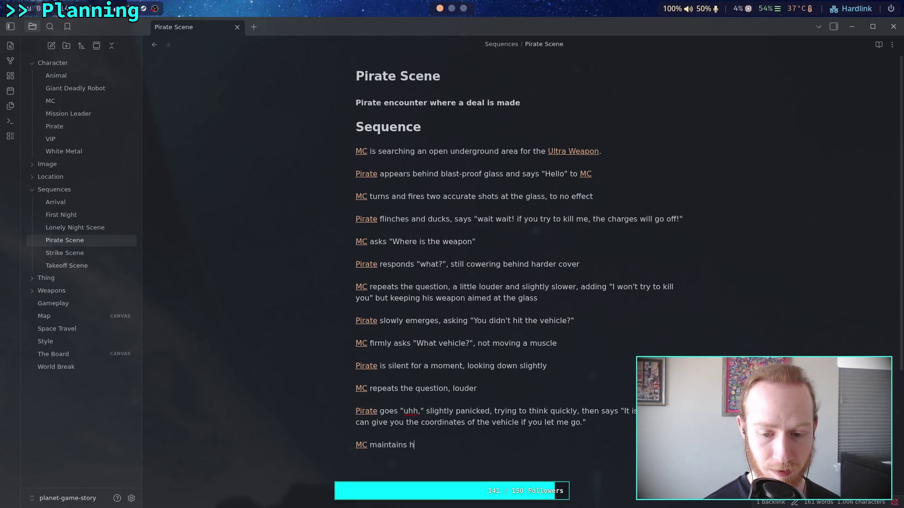
type("is posture")
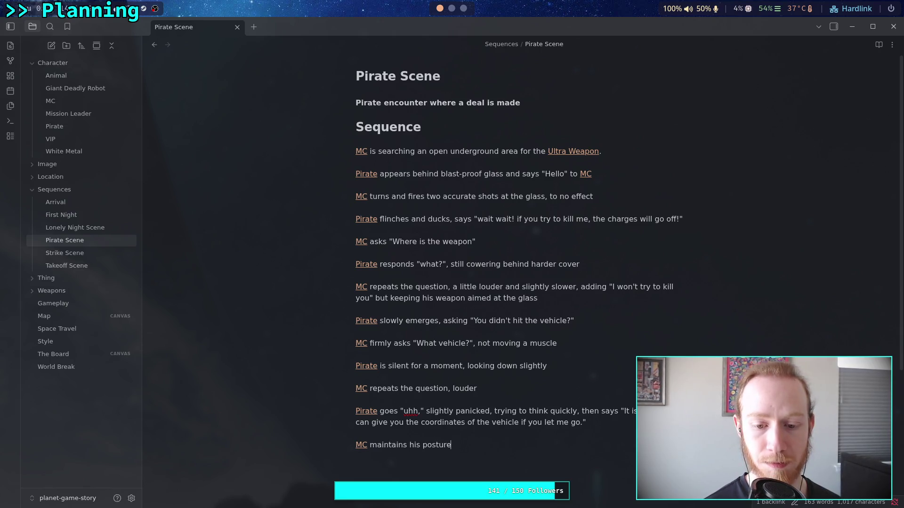
type(", unmov")
type("ing")
key("BackSpace")
key("BackSpace")
key("BackSpace")
type("not responding ")
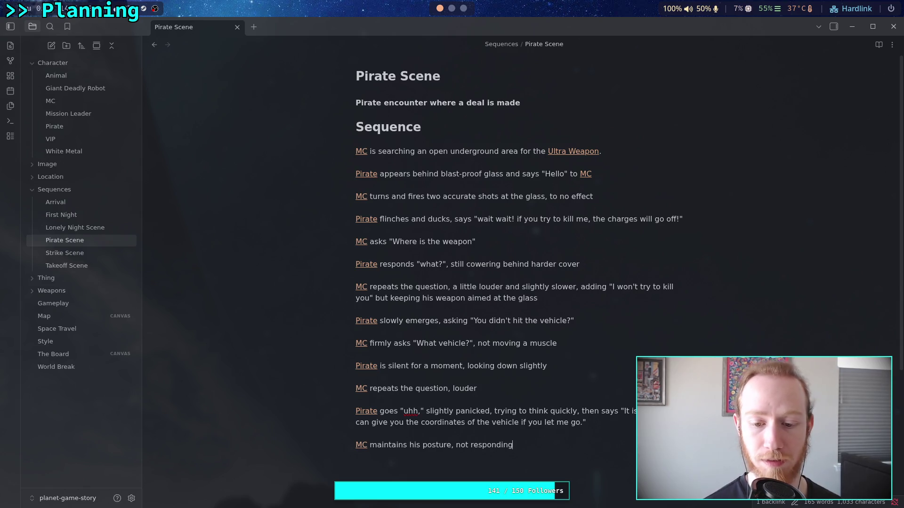
type("for a few")
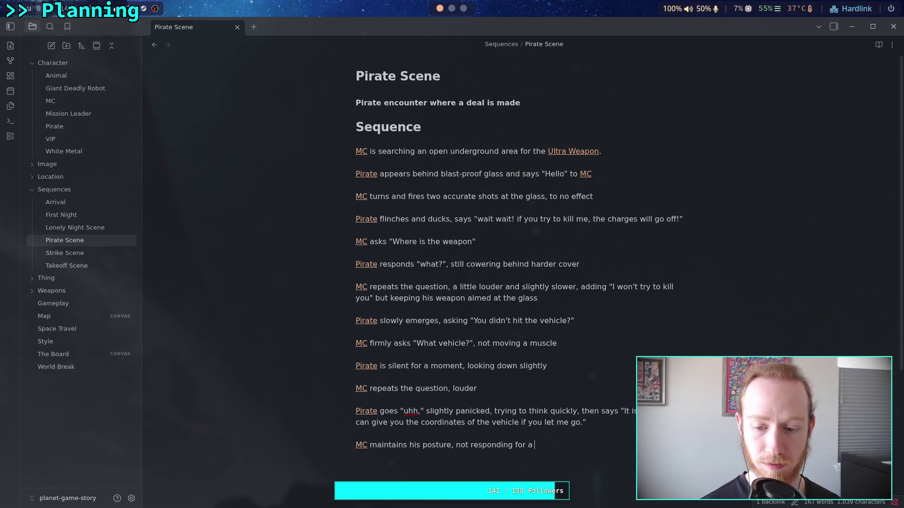
key("ctrl+BackSpace")
key("ctrl+BackSpace")
key("ctrl+BackSpace")
key("BackSpace")
Step: Continue that MC beat: he is waiting for the linked Mission Leader's decision
type(".He is waite")
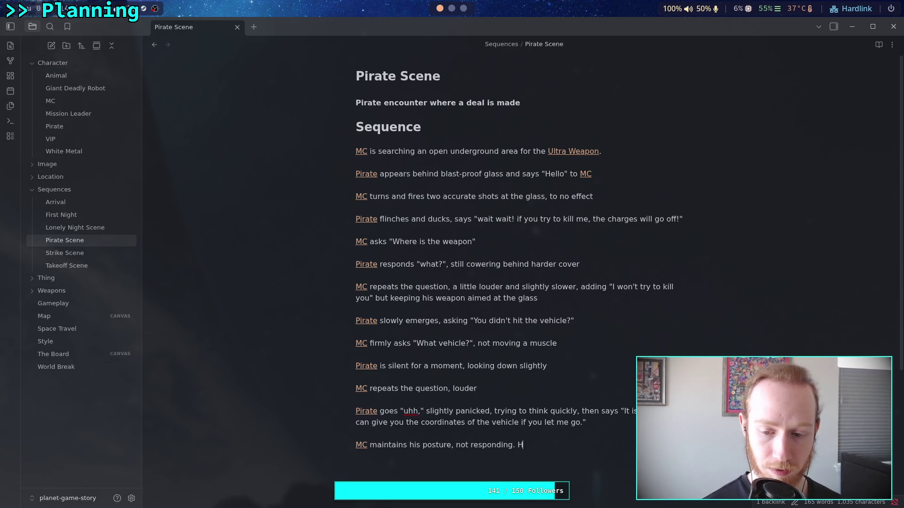
type("ing")
key("BackSpace")
key("BackSpace")
key("BackSpace")
type("ing for ")
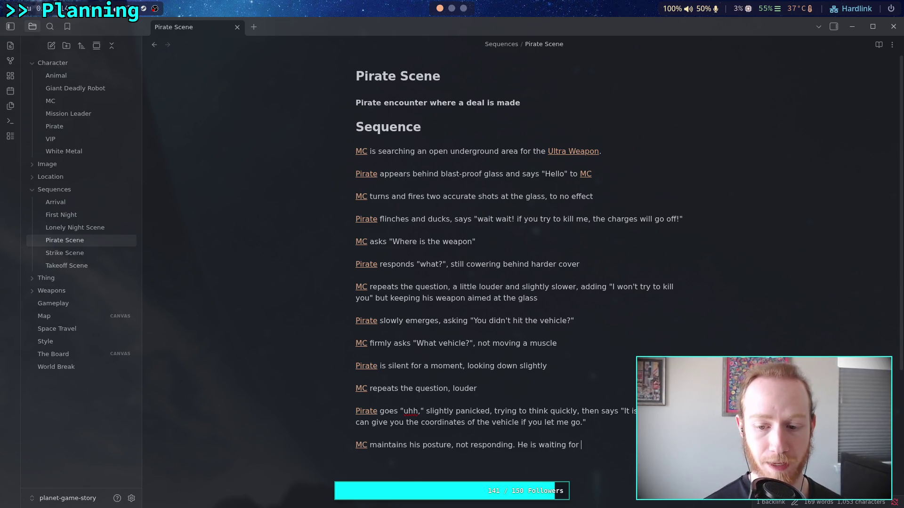
type("[[Miss")
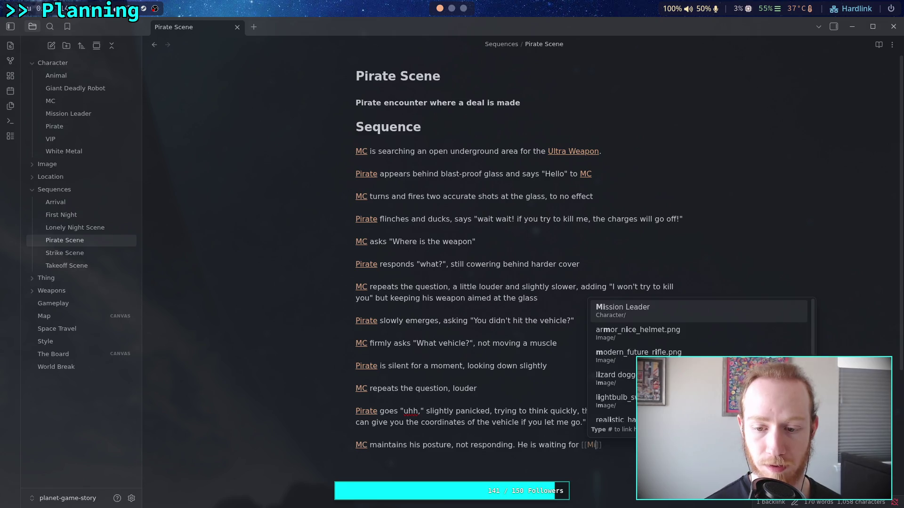
key("Return")
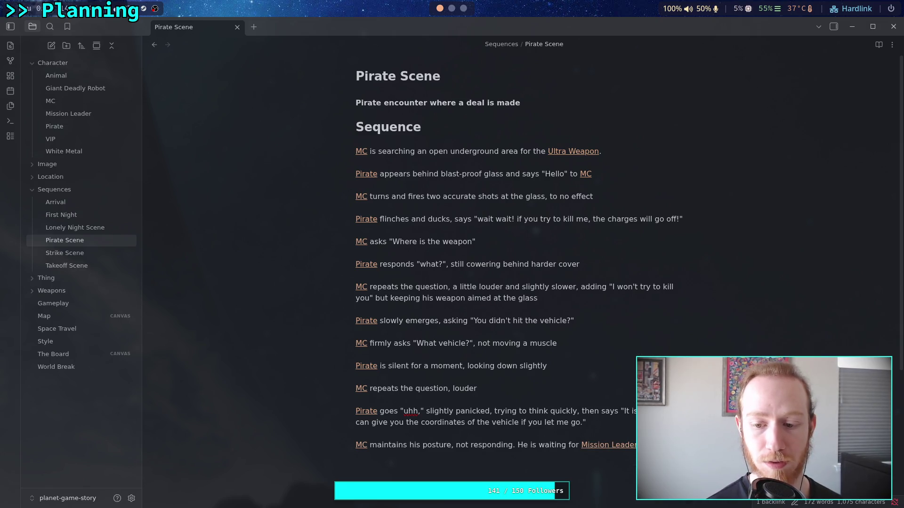
type("decision.")
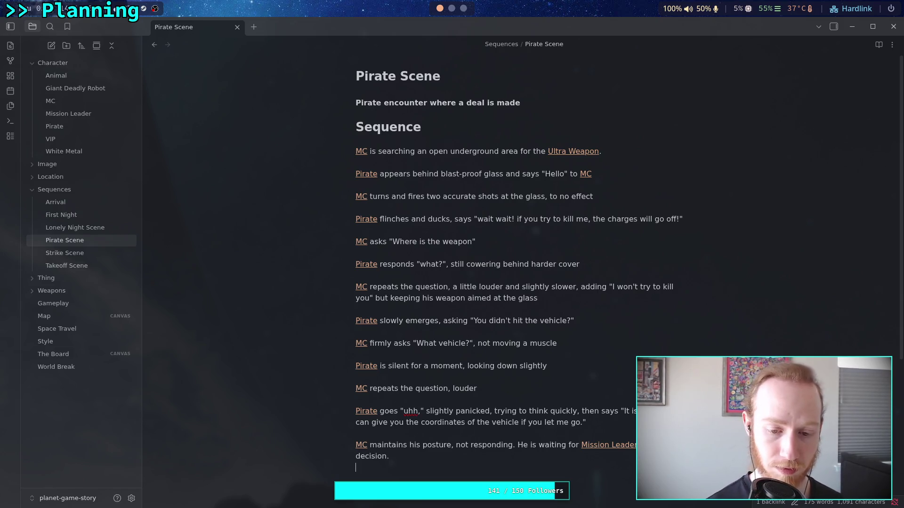
type("[[Miss")
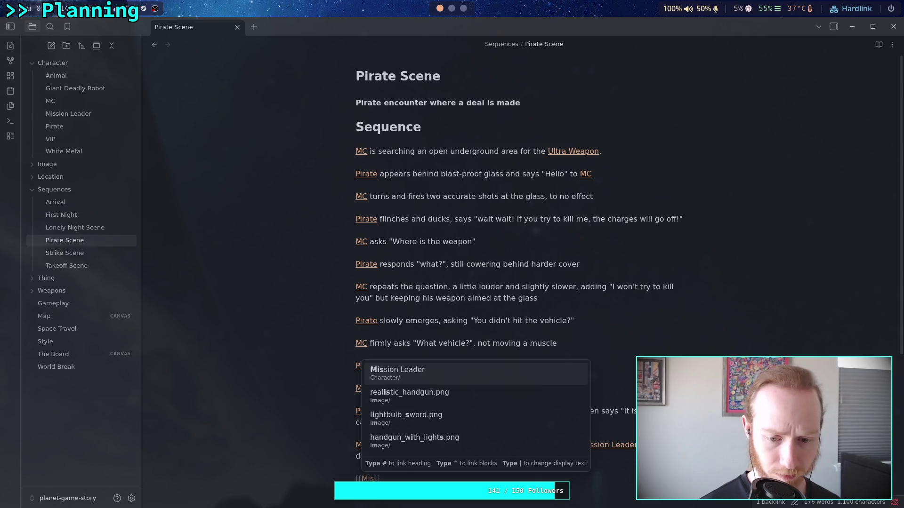
Step: Add a beat where the linked Mission Leader talks to MC: "Take the deal"
key("Return")
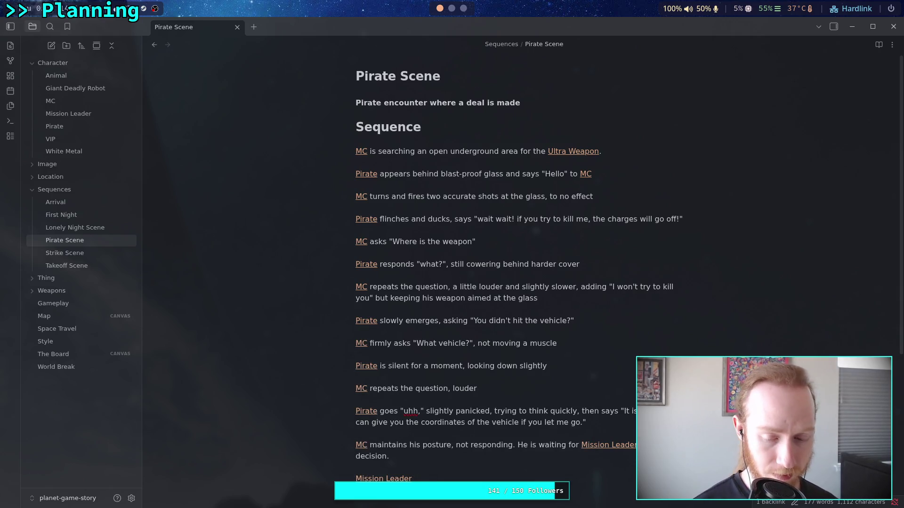
type("talks over the ")
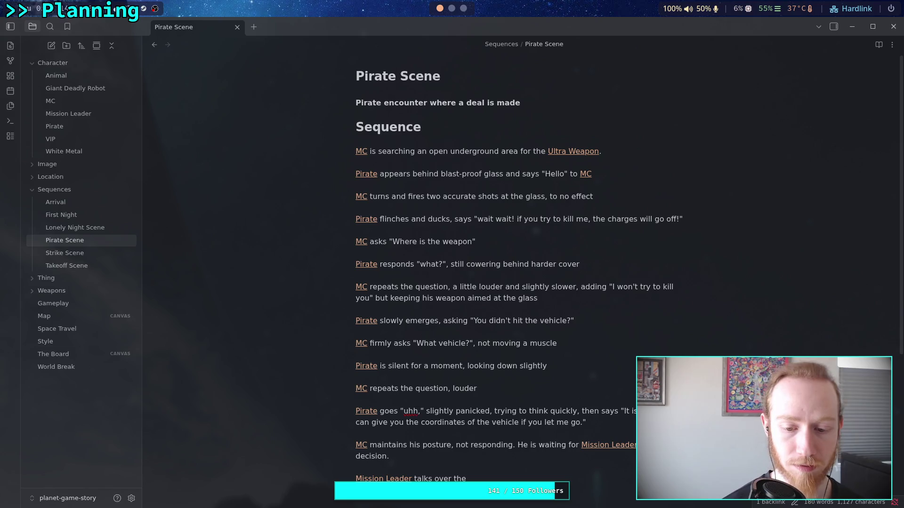
type("radio")
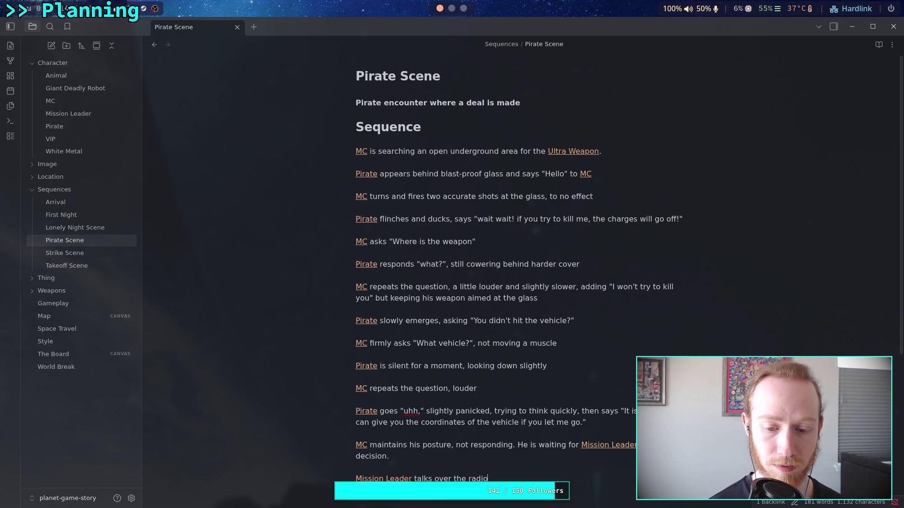
key("BackSpace")
key("BackSpace")
key("BackSpace")
type("to")
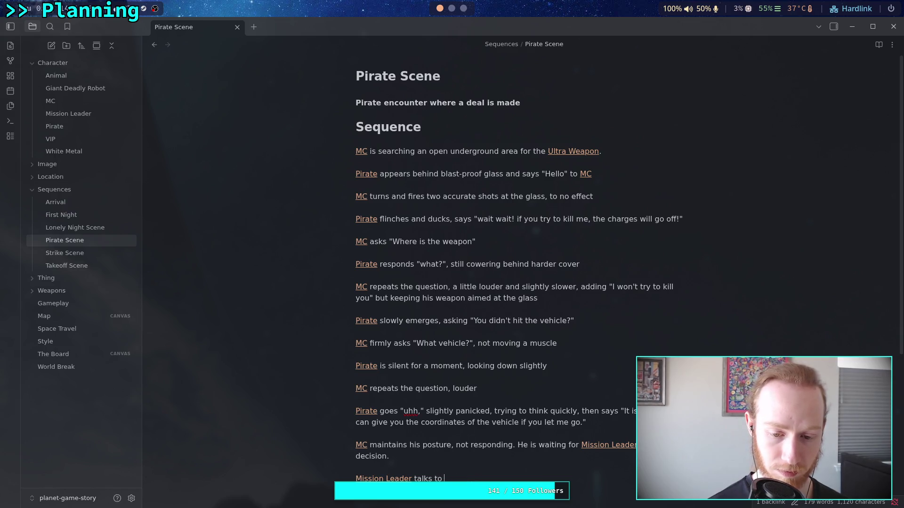
type("[[MC")
key("Return")
type(". \"Take the deal")
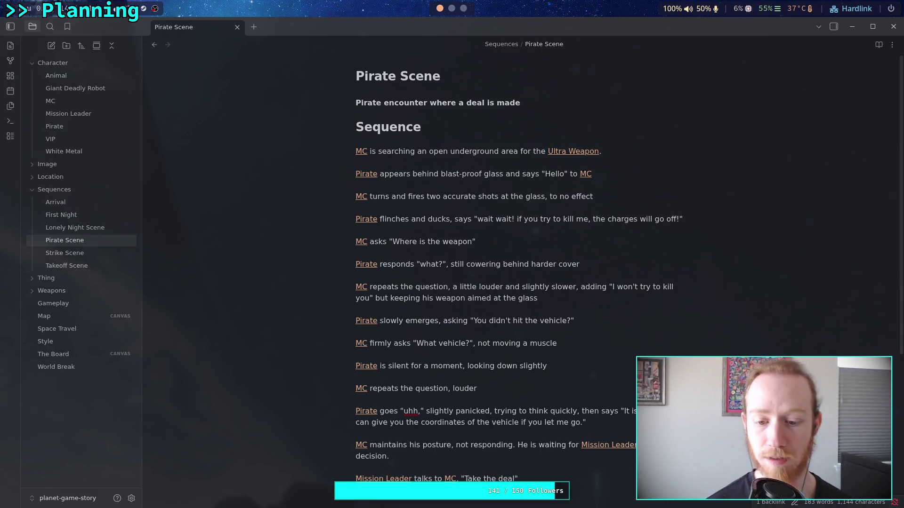
Step: Return to the silent-Pirate beat, placing the cursor after 'looking down slightly'
scroll(610, 360, "down", 2)
scroll(610, 360, "down", 1)
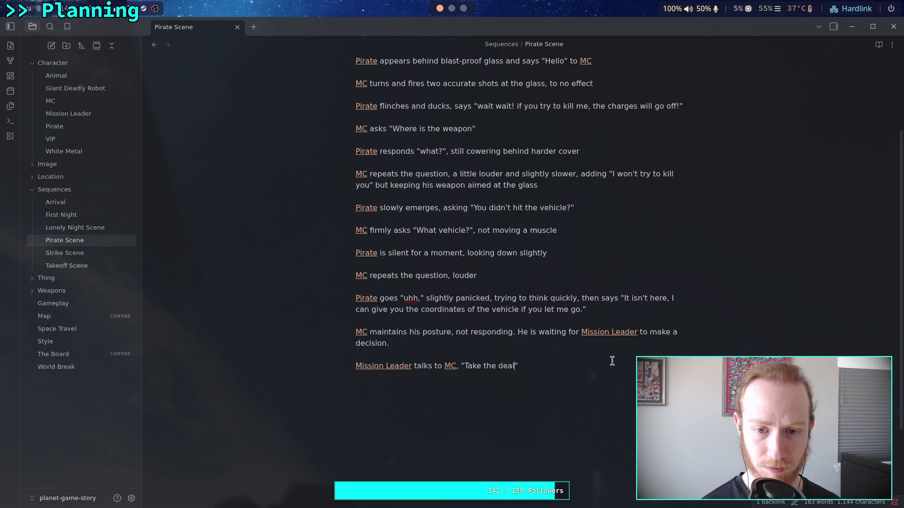
left_click(568, 256)
type(",")
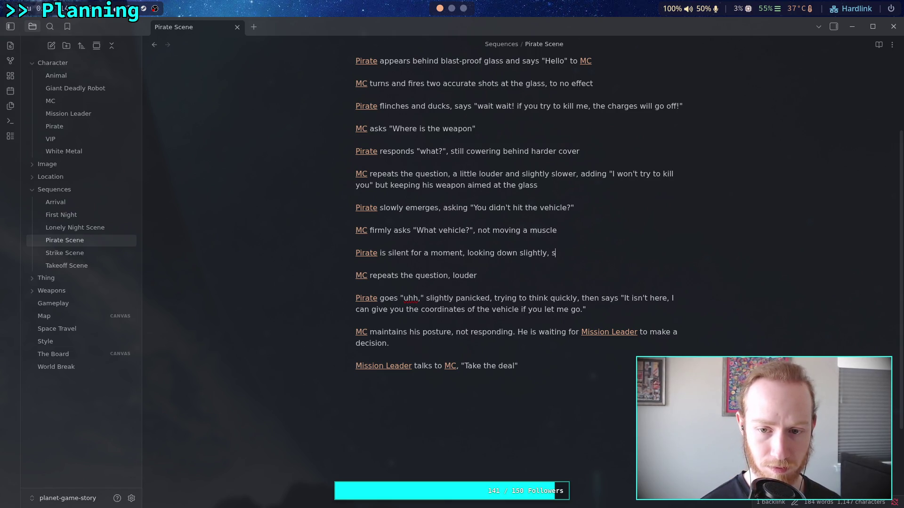
Step: Add ', possibly confused by the question' to the silent-Pirate beat, then start a line after 'Take the deal'
type("mutt")
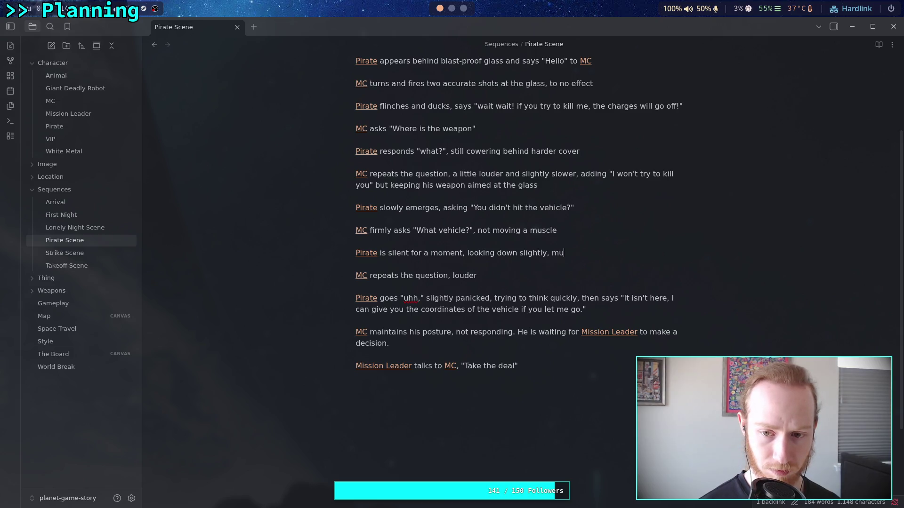
key("BackSpace")
key("BackSpace")
key("BackSpace")
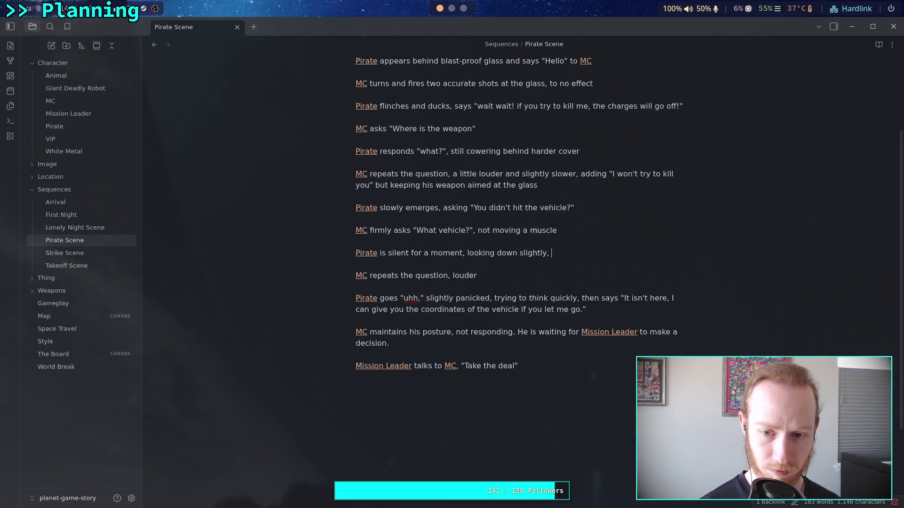
type("begining")
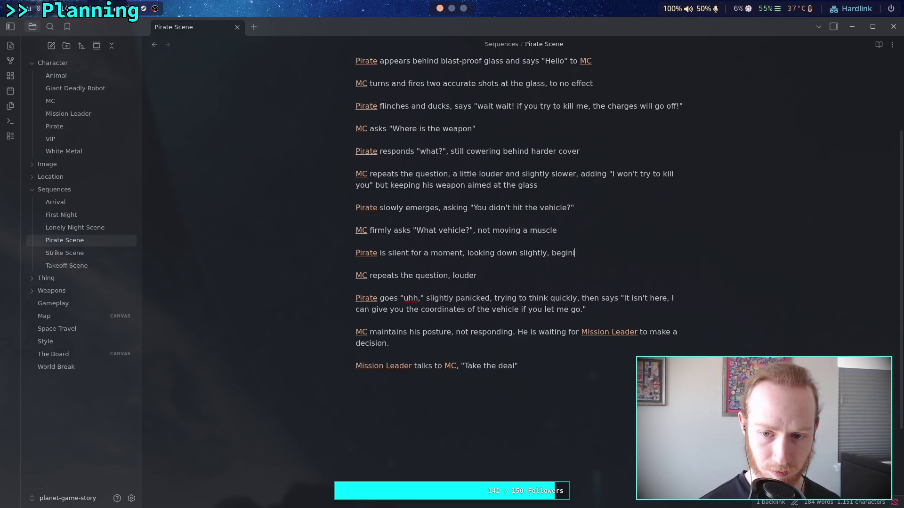
key("BackSpace")
key("BackSpace")
key("BackSpace")
type("ning to mutto")
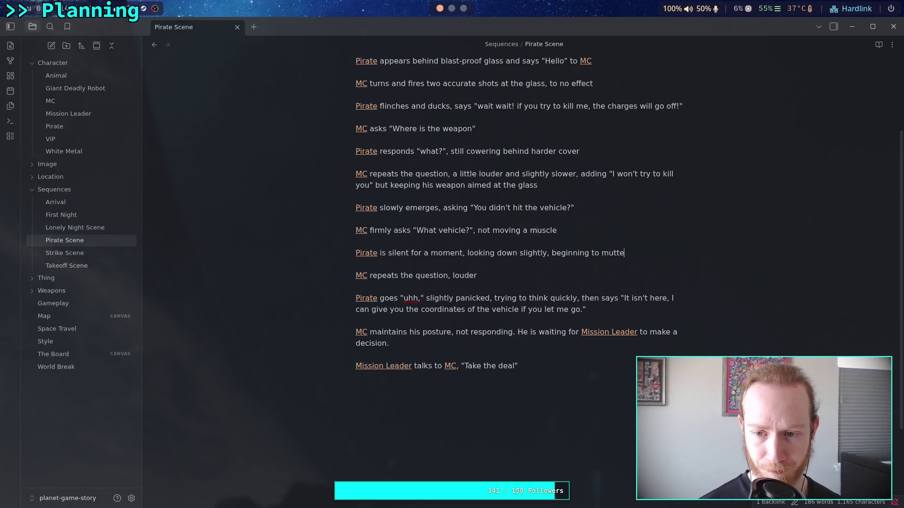
key("BackSpace")
key("BackSpace")
key("BackSpace")
key("BackSpace")
key("BackSpace")
key("BackSpace")
type(",")
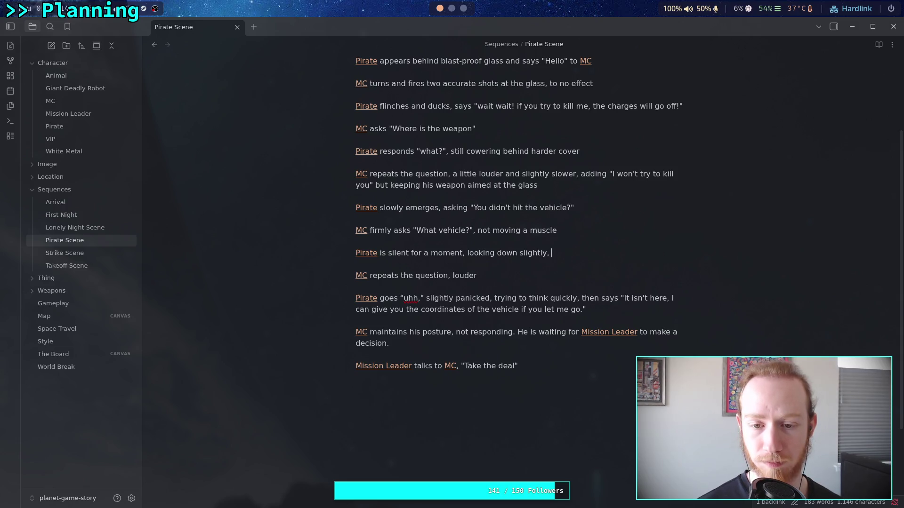
type("p")
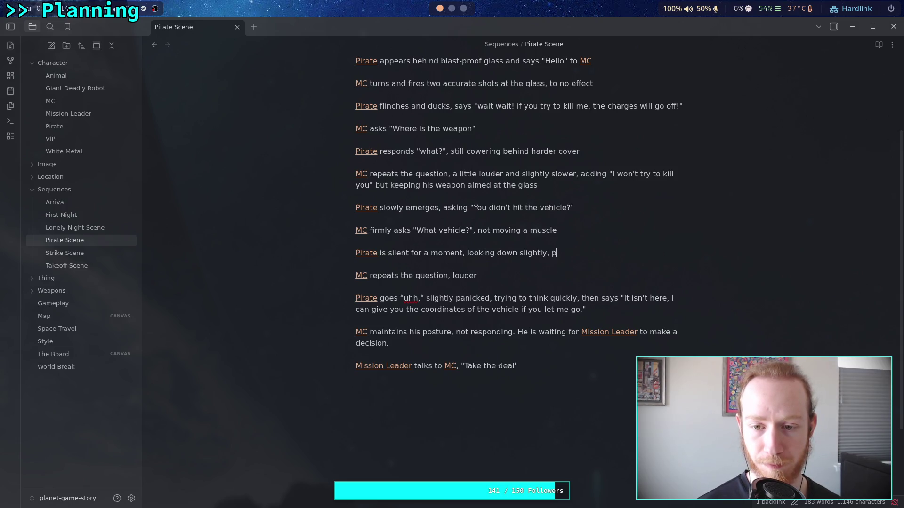
type("ossibly co")
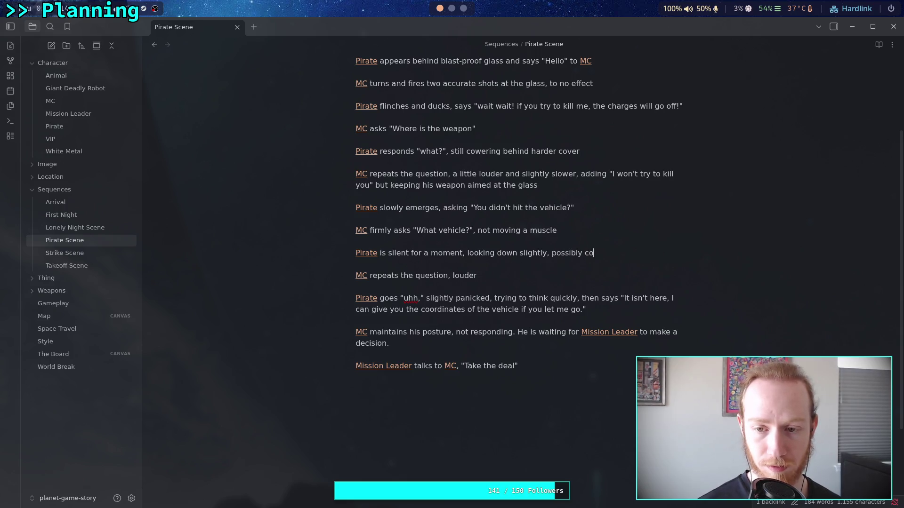
type("nfused by")
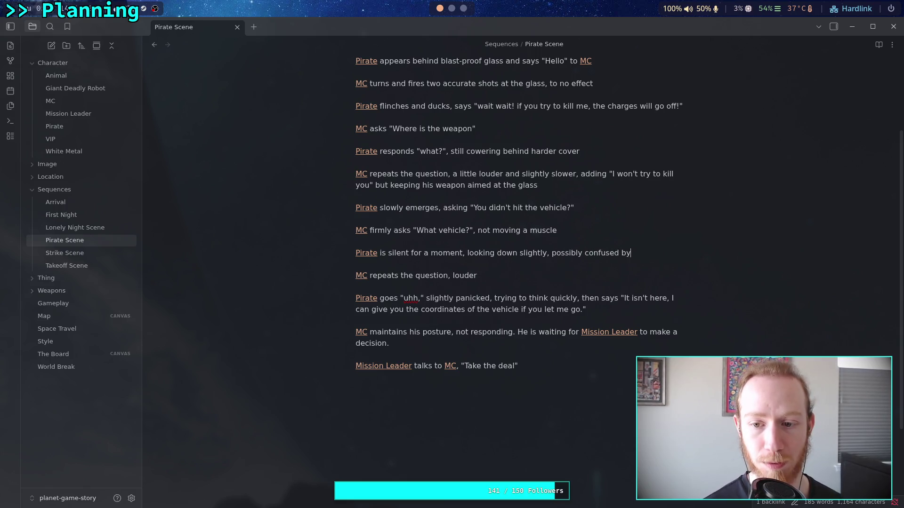
type(" the question.")
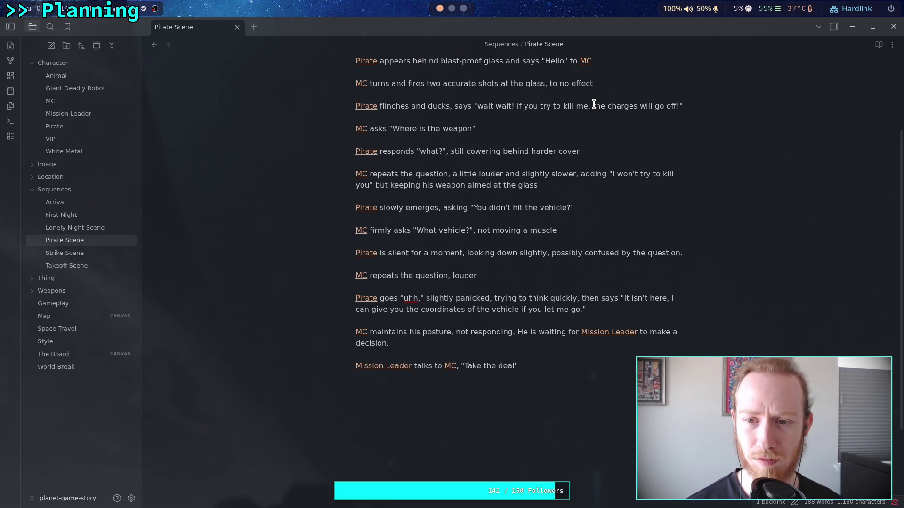
left_click(571, 365)
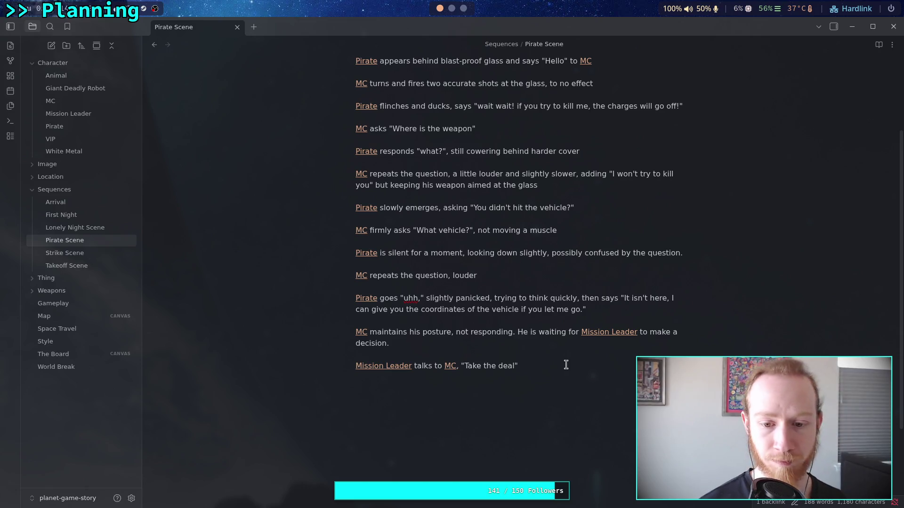
key("Return")
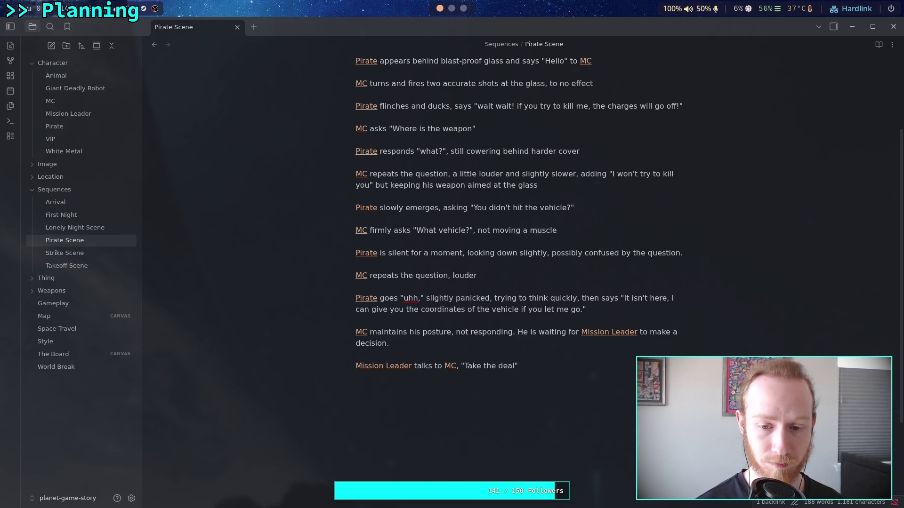
Step: Add the linked MC's reply: says "Deal, Where is the weapon?"
type("[[MC")
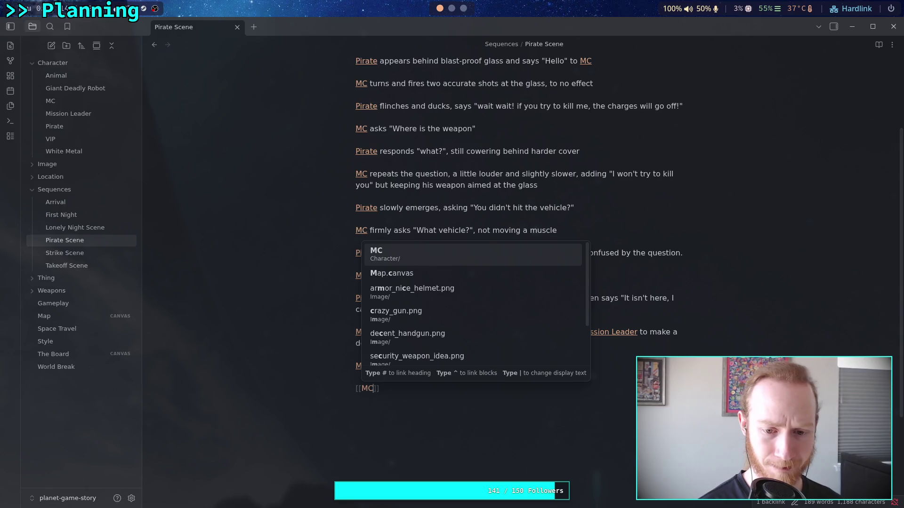
key("Return")
type("say")
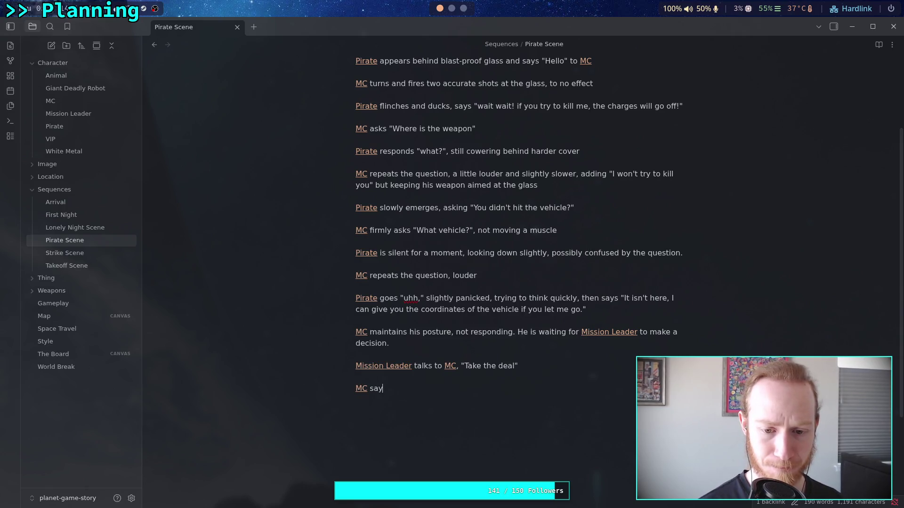
type("s \"Deal.")
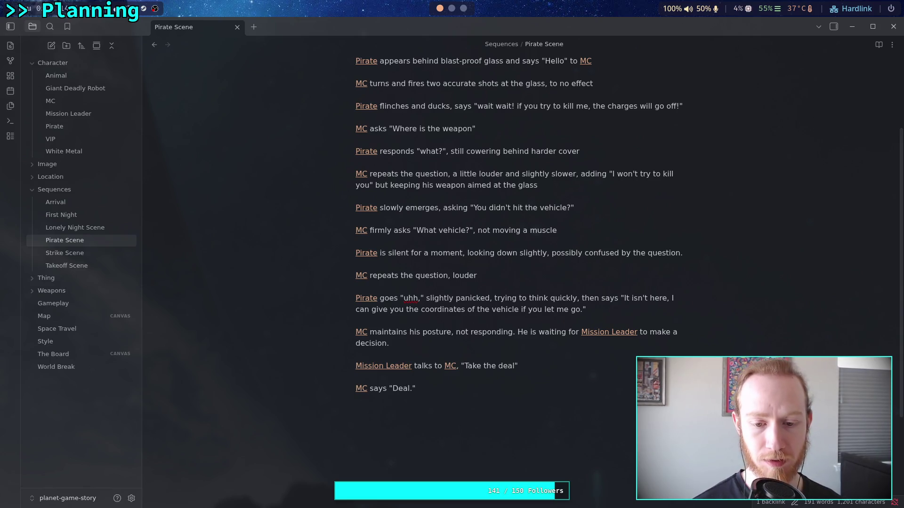
key("BackSpace")
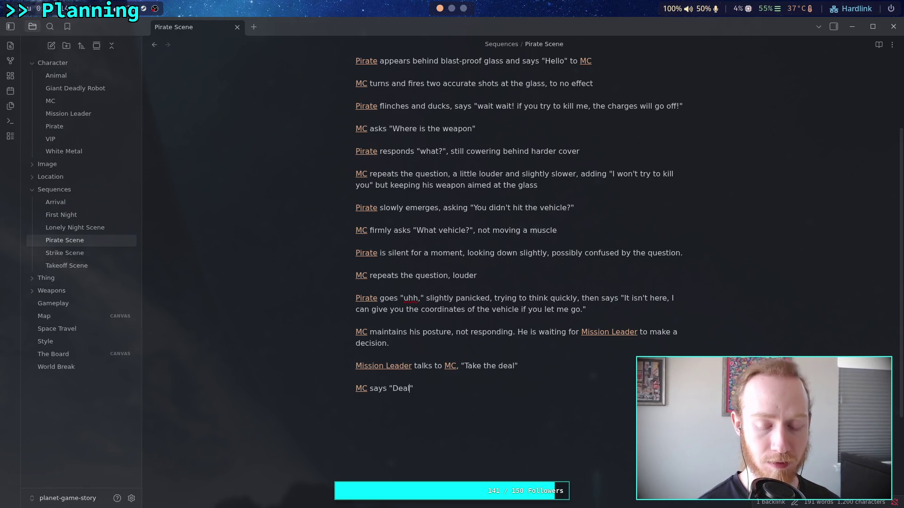
type(",")
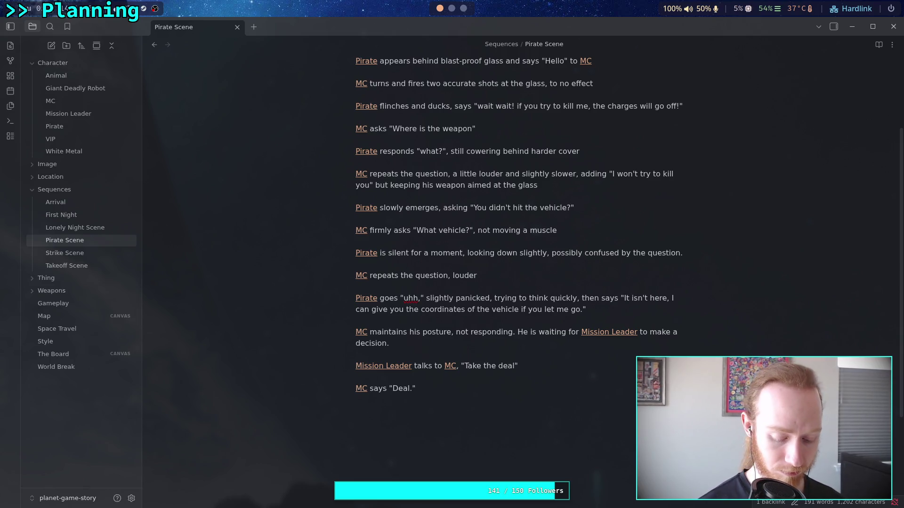
type("Where is the v")
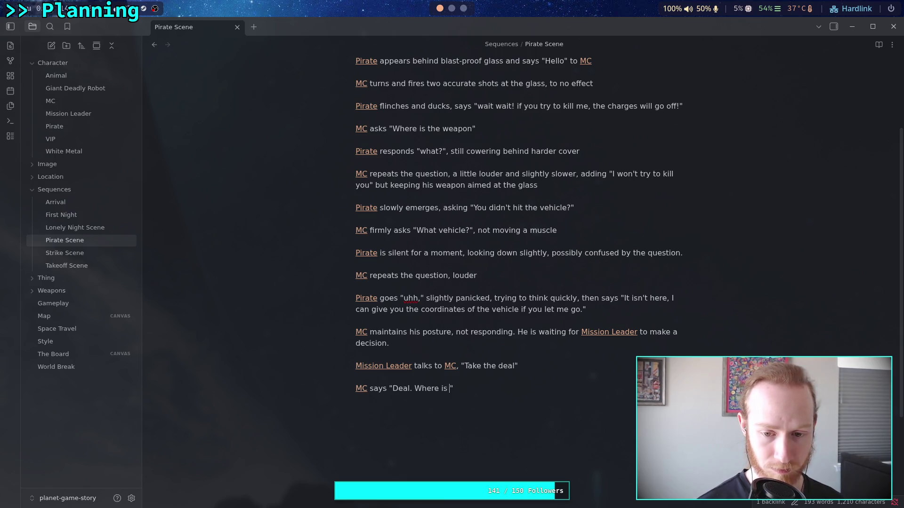
type("ehicle")
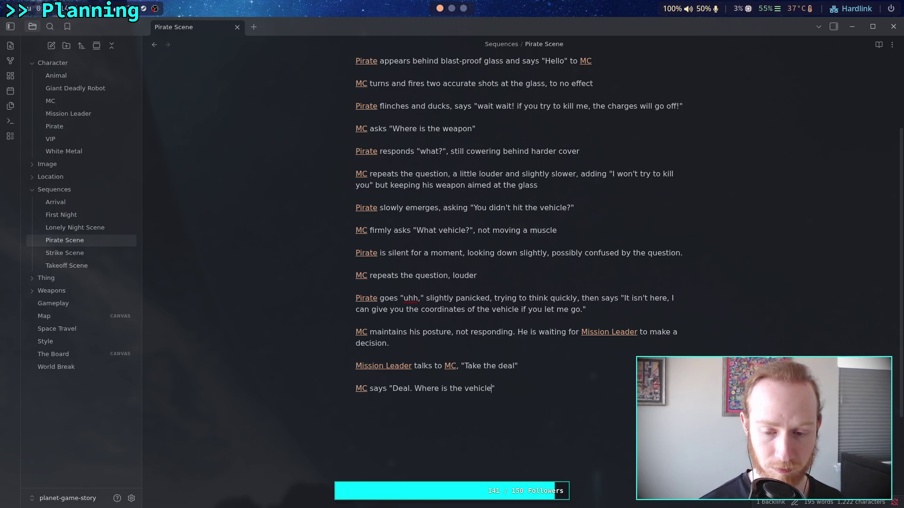
type("?")
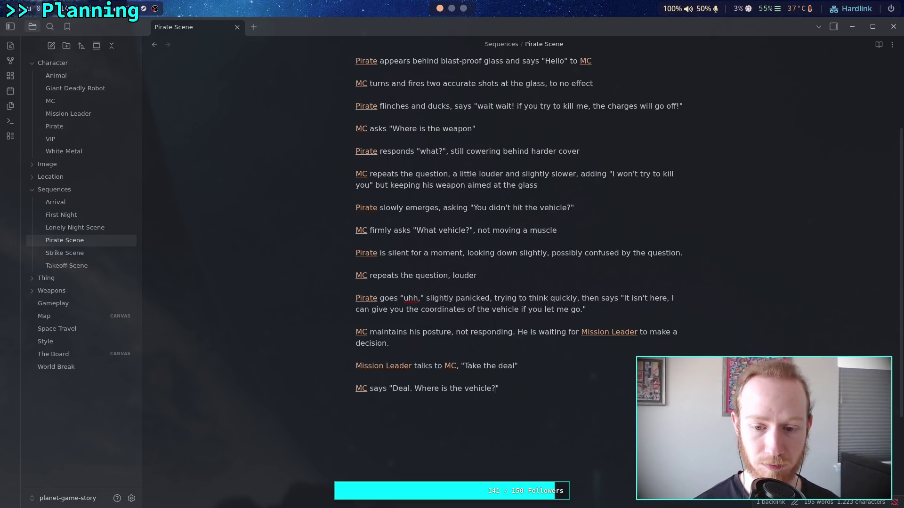
key("BackSpace")
key("BackSpace")
key("BackSpace")
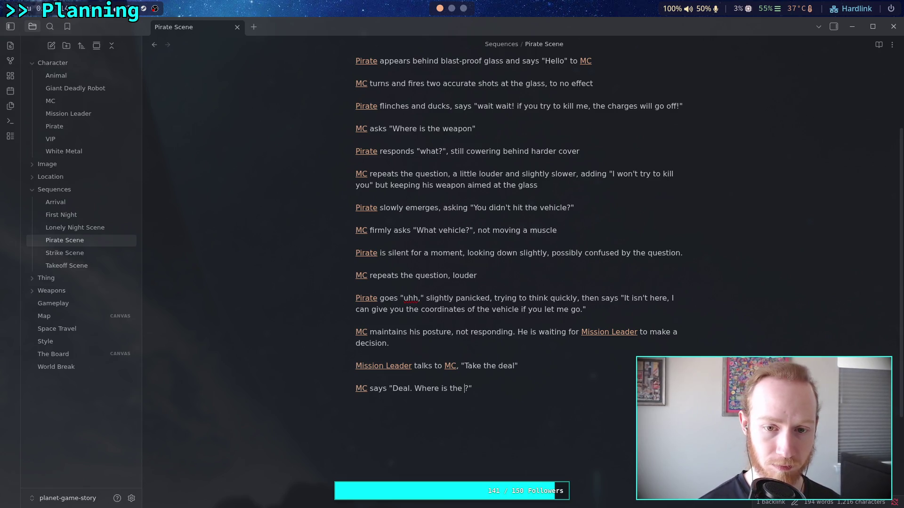
type("weapon")
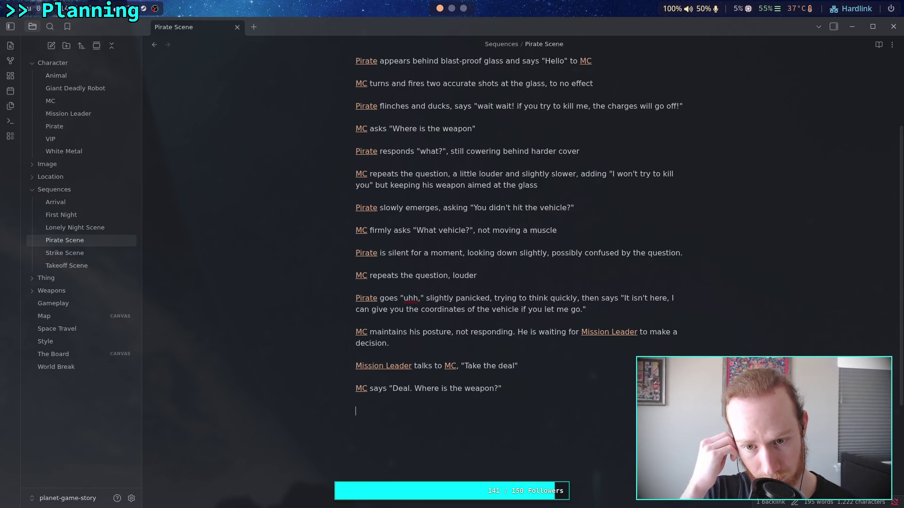
type("[[P")
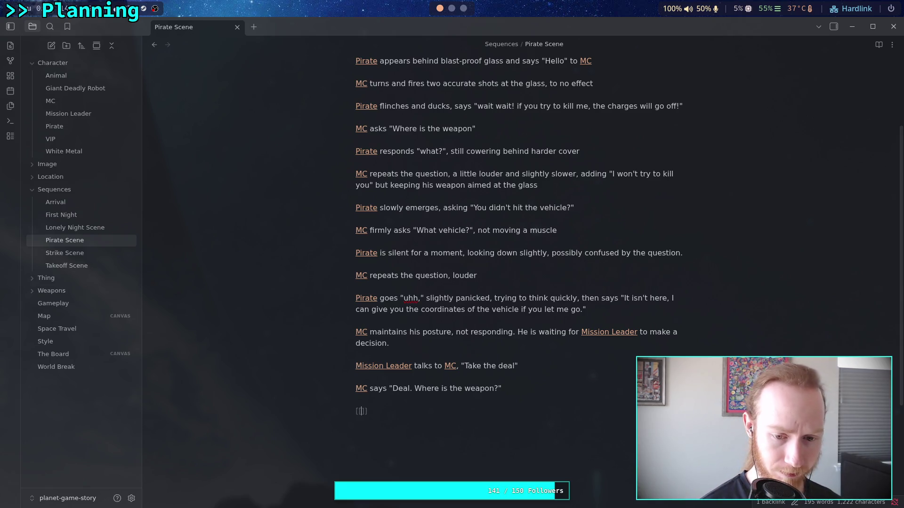
type("irate")
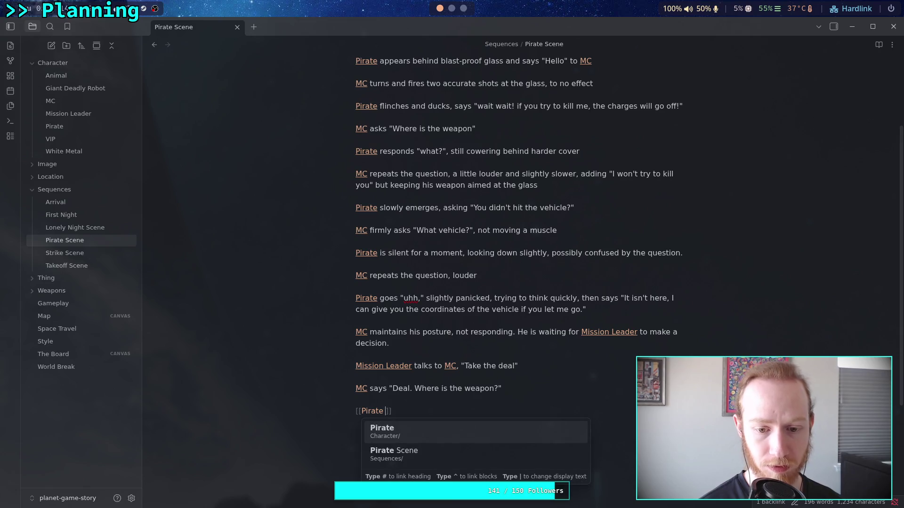
Step: Add a beat where the linked Pirate asks "Why should I trust you?"
key("Return")
type("says")
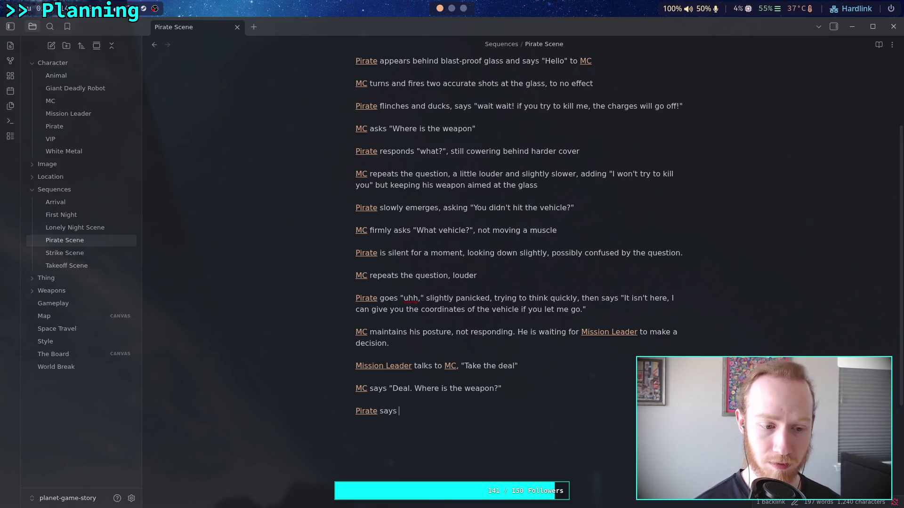
key("BackSpace")
key("BackSpace")
key("BackSpace")
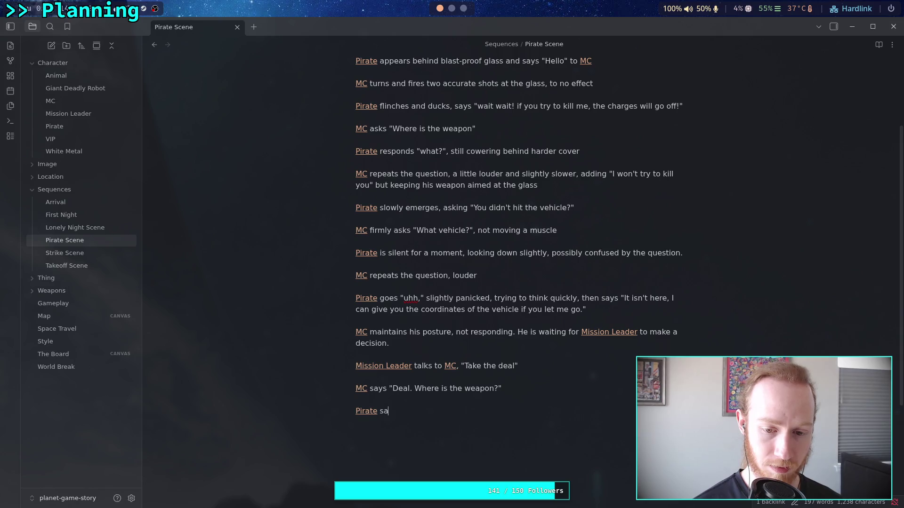
type("asks")
type("\"Hea")
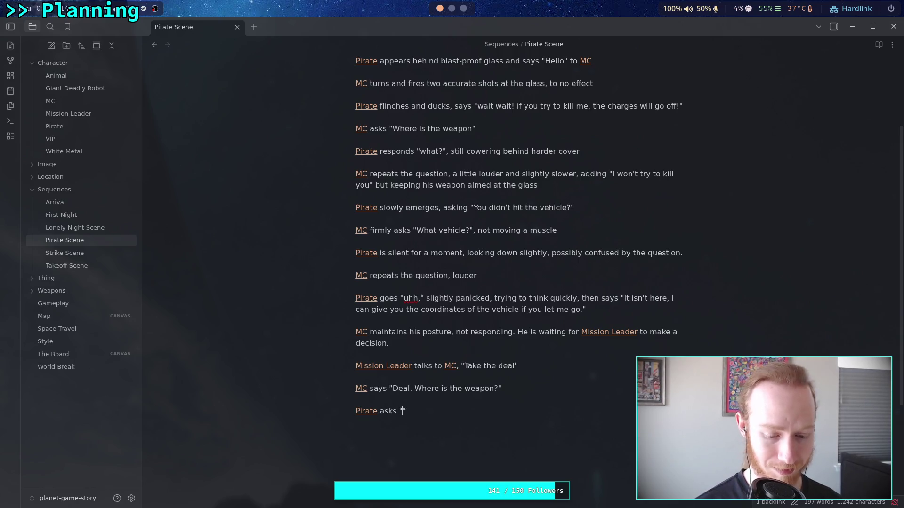
key("BackSpace")
key("BackSpace")
key("BackSpace")
type("Why should ")
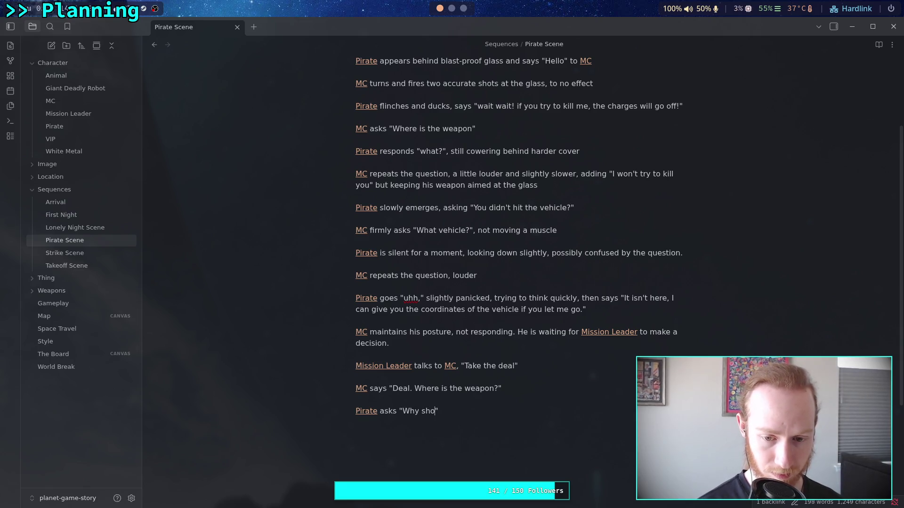
type("I trust y")
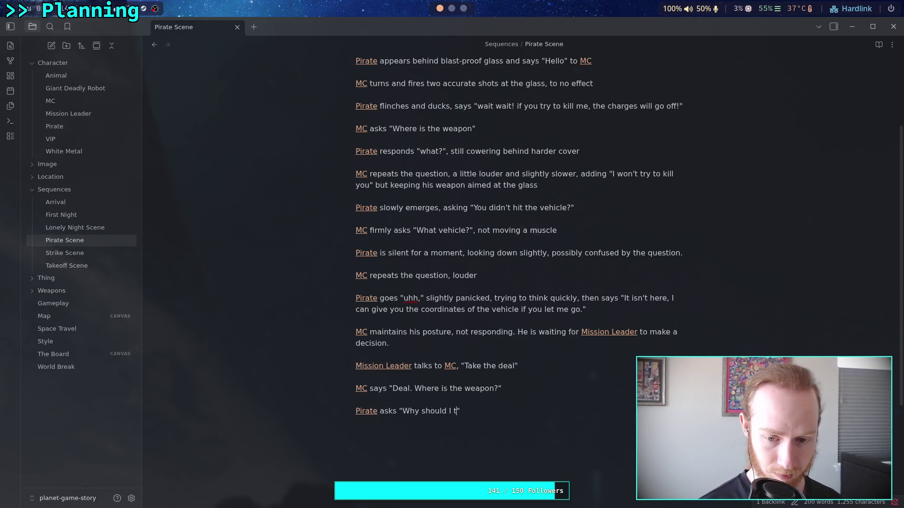
type("?")
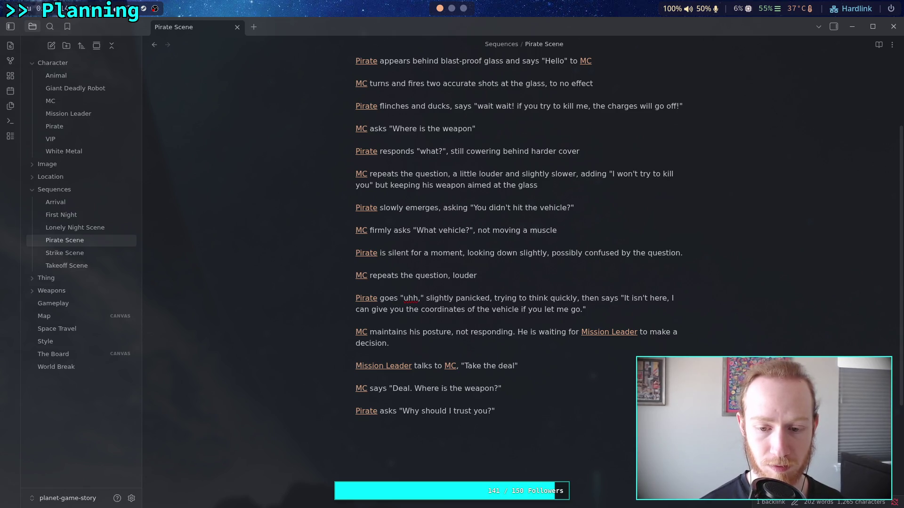
Step: Add the Pirate's stuttered reply: "I-it's on a transport vehicle, they wrecked or ran into some…"
type("The MC still doesn't move, and stays  Pirate says \"I-it's")
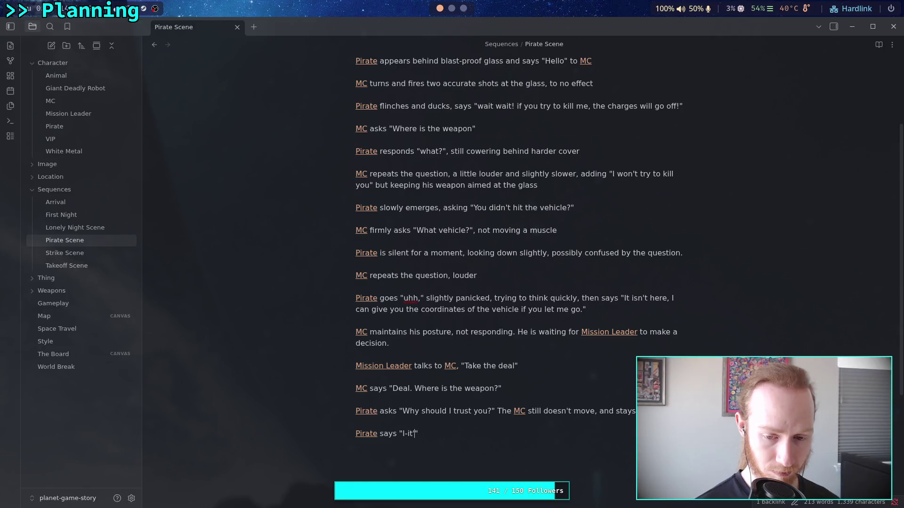
left_click(408, 433)
key("BackSpace")
key("BackSpace")
key("BackSpace")
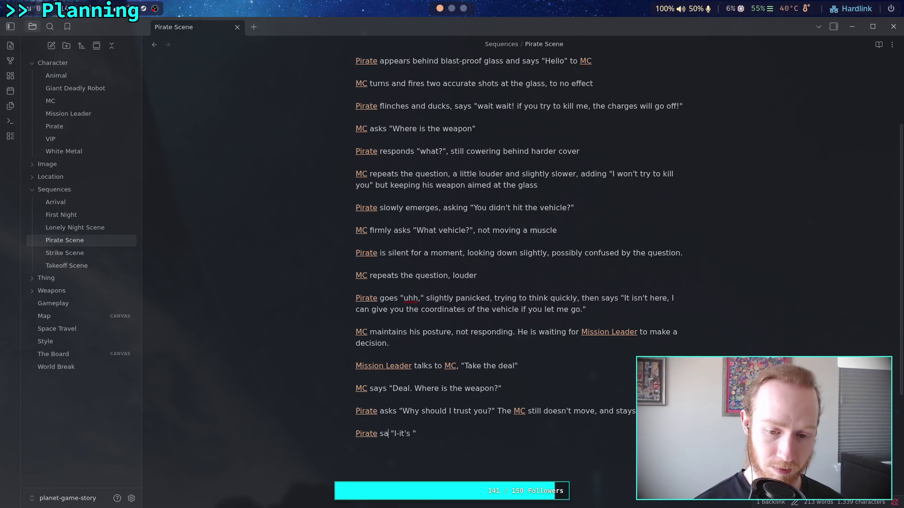
type("tutters")
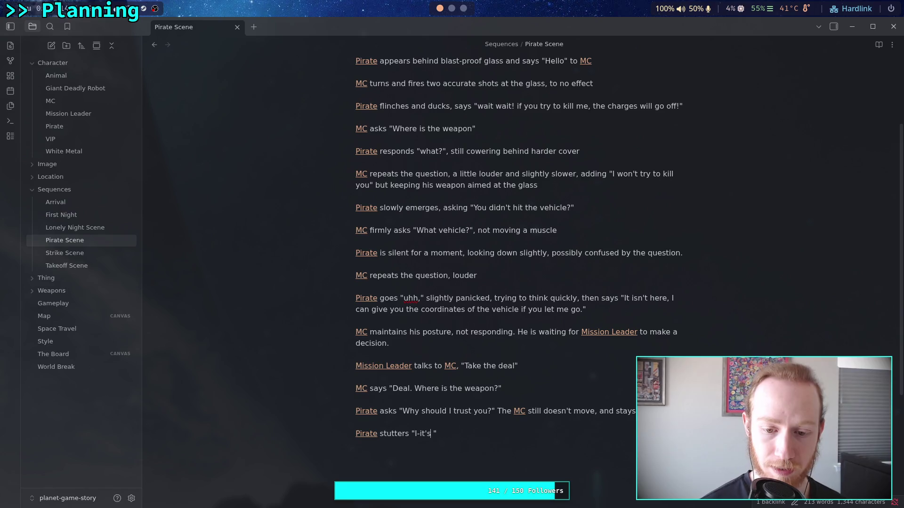
type(" on a ")
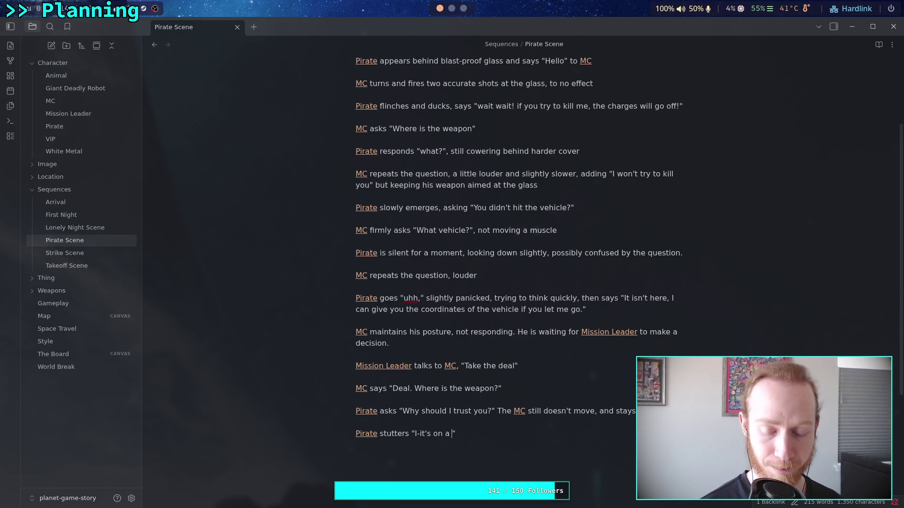
type("transpa")
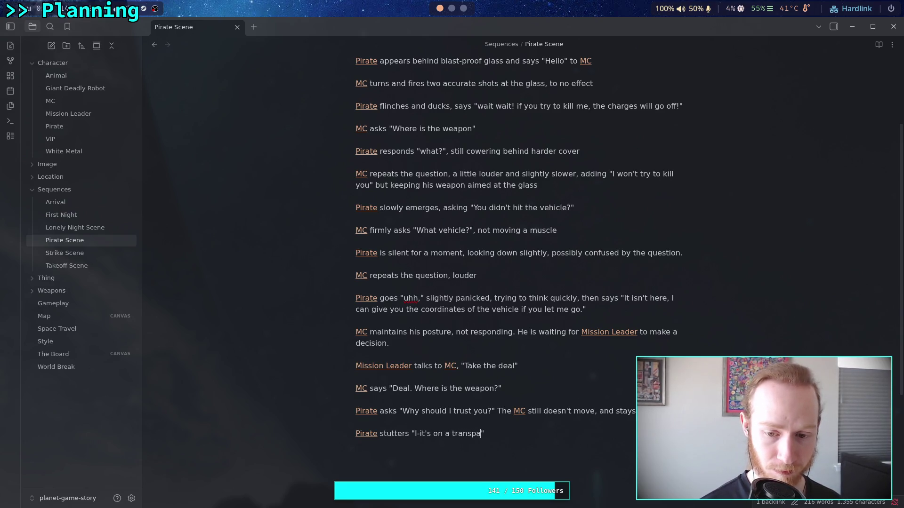
type("rt vehicle")
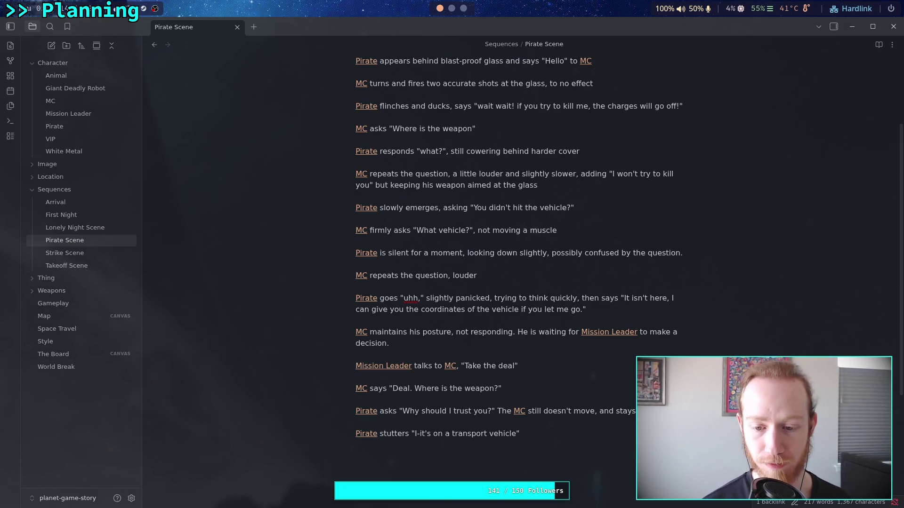
type(", ")
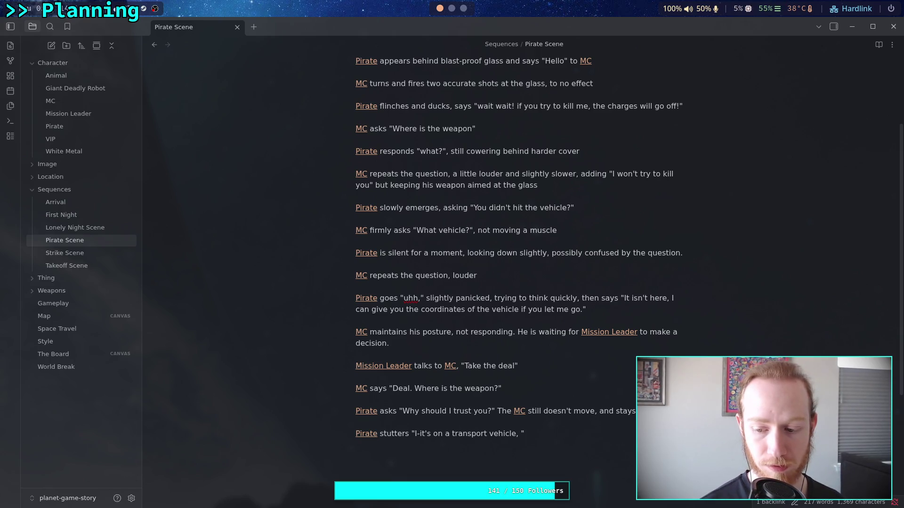
type("they")
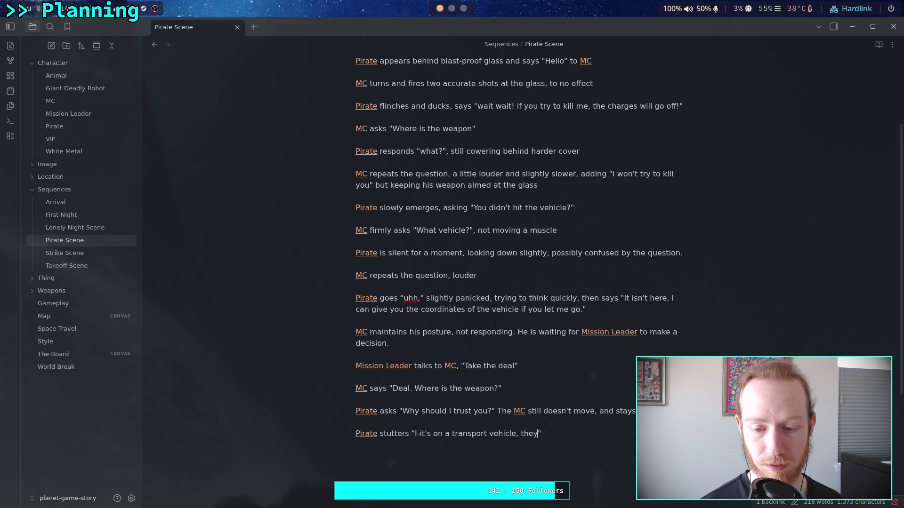
type("wre")
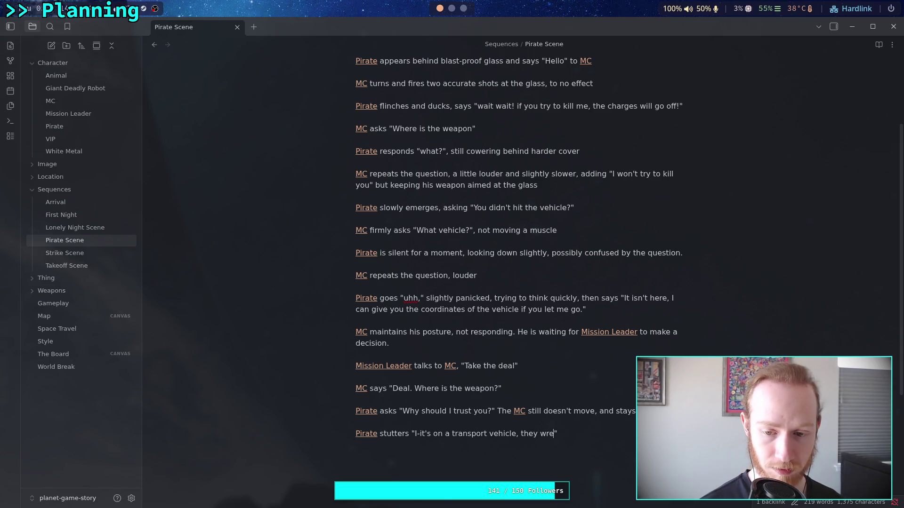
type("cked or")
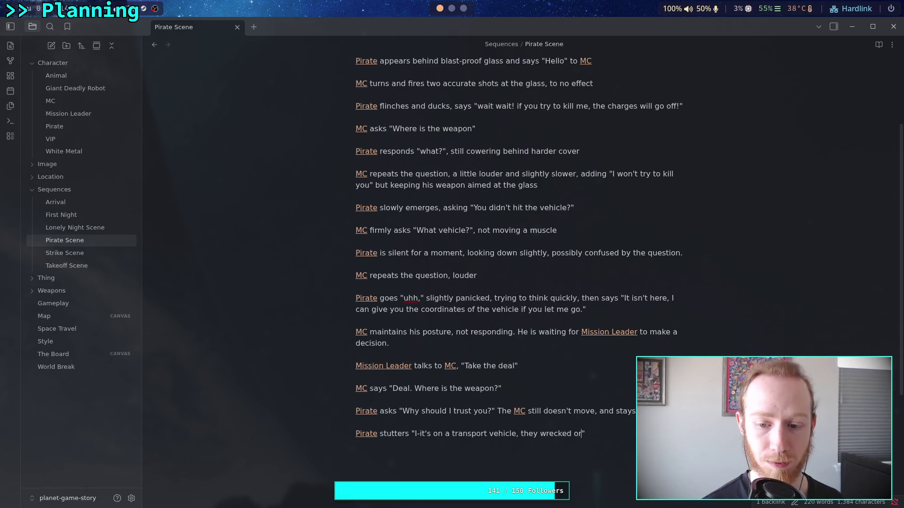
key("BackSpace")
key("BackSpace")
key("BackSpace")
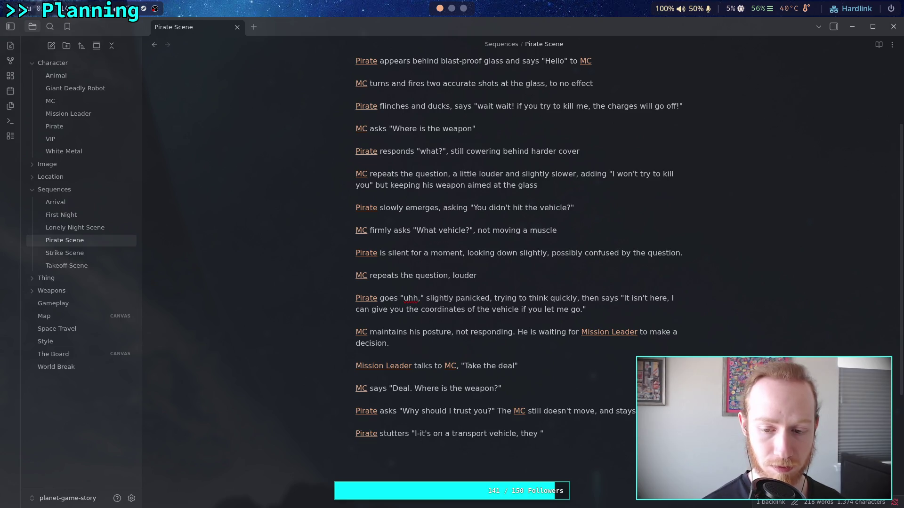
type("wrecked ")
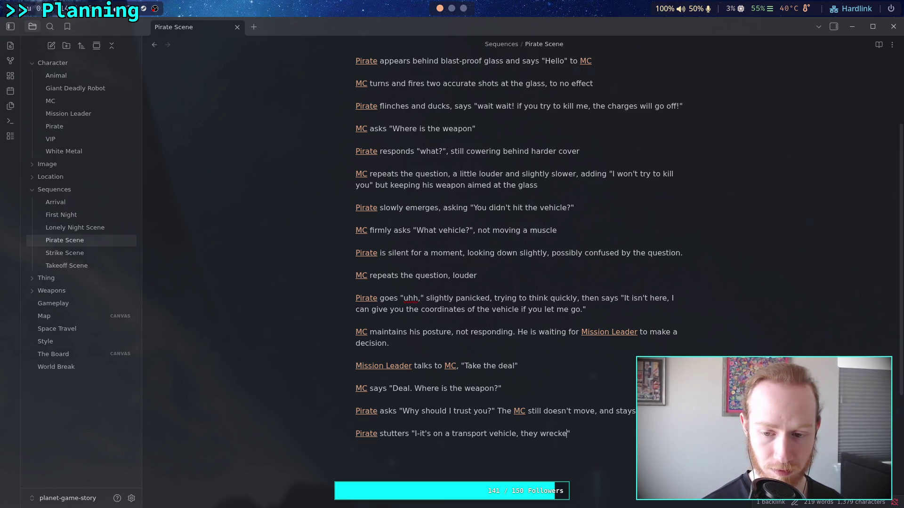
type("or ran into some")
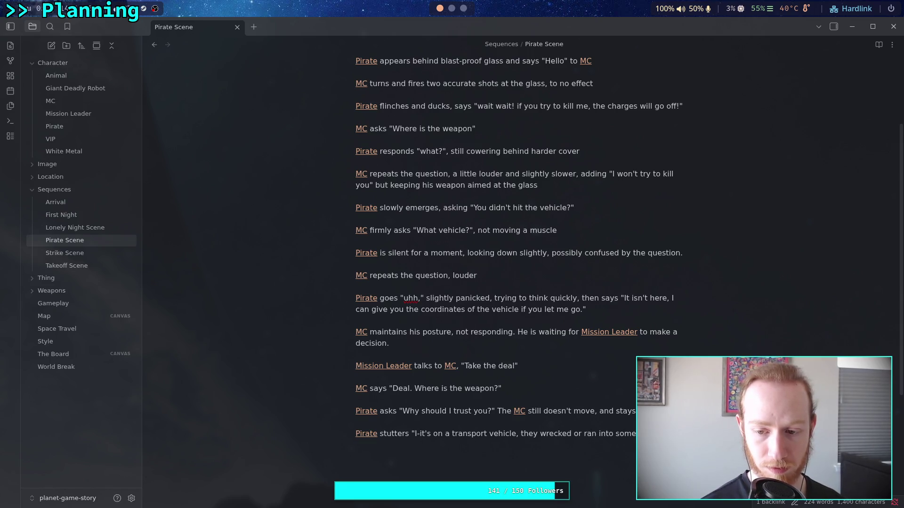
type("t")
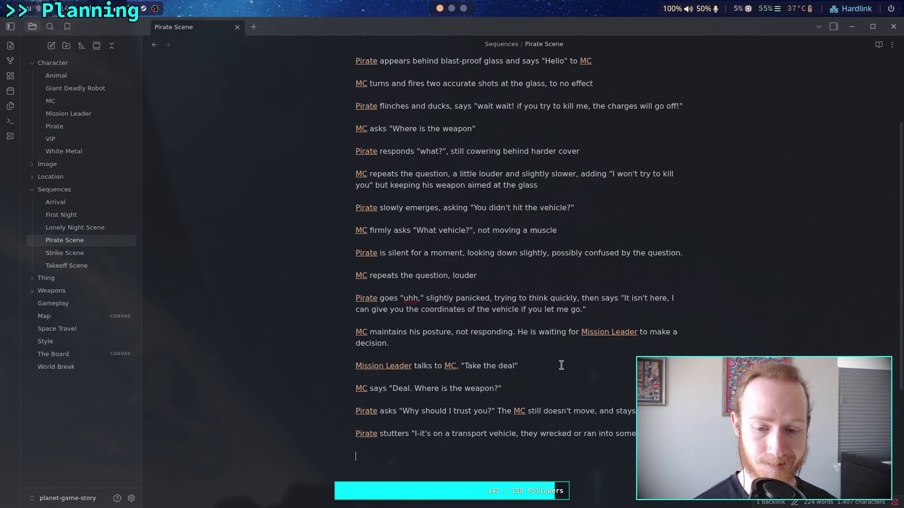
Step: Add a linked MC line commanding "Coordinates." after dropping the false start, then begin a Pirate link
type("[[MC")
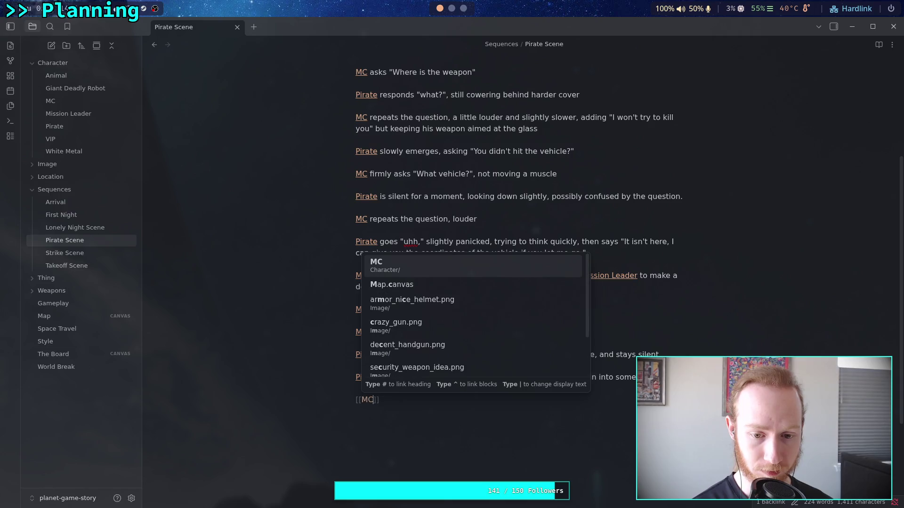
key("Return")
type("ask")
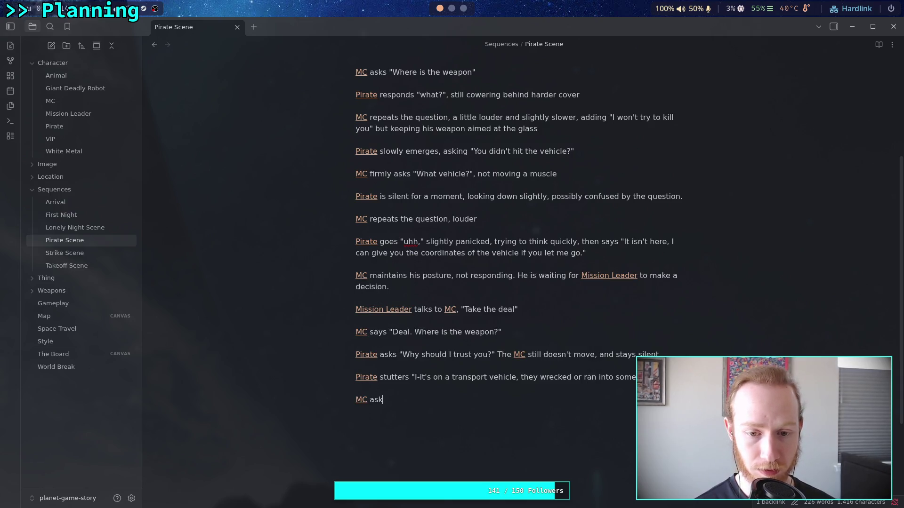
type("s \"")
type("Where is")
type(" the")
key("BackSpace")
key("BackSpace")
key("BackSpace")
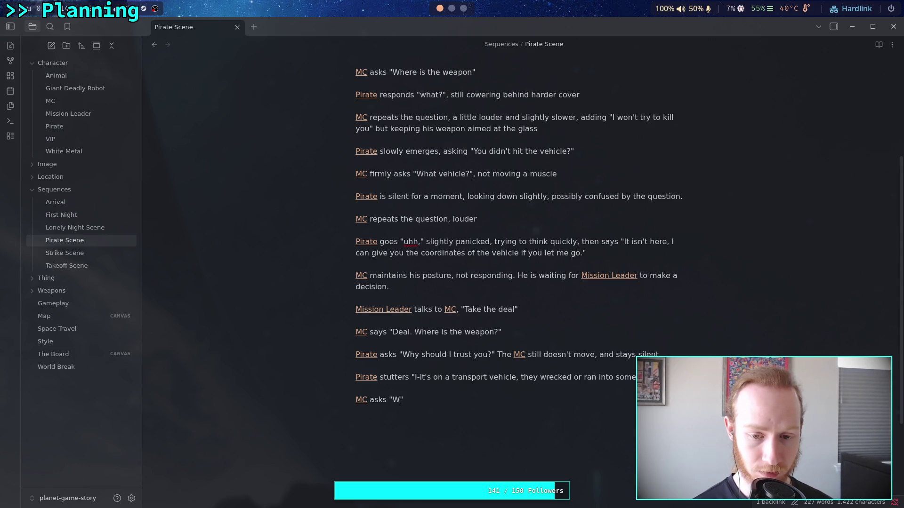
key("BackSpace")
key("BackSpace")
key("BackSpace")
key("BackSpace")
key("BackSpace")
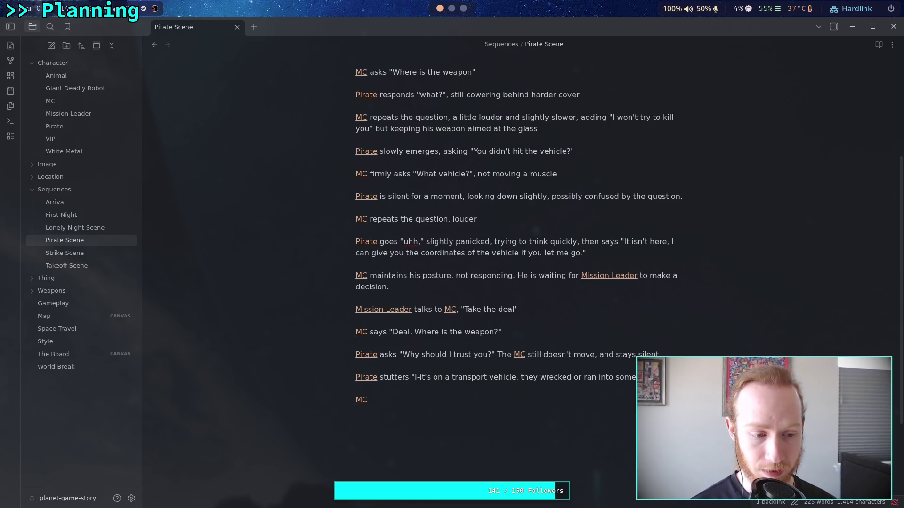
type("commands ")
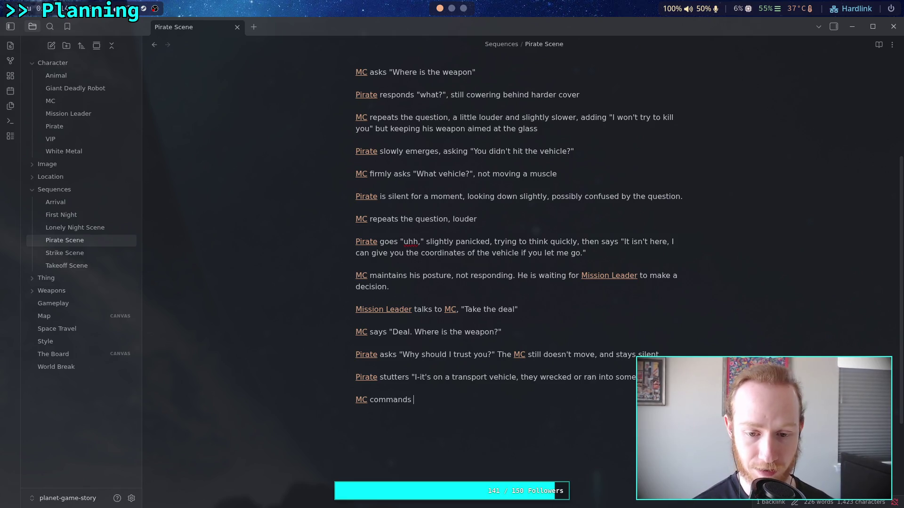
type("\"Coordinates")
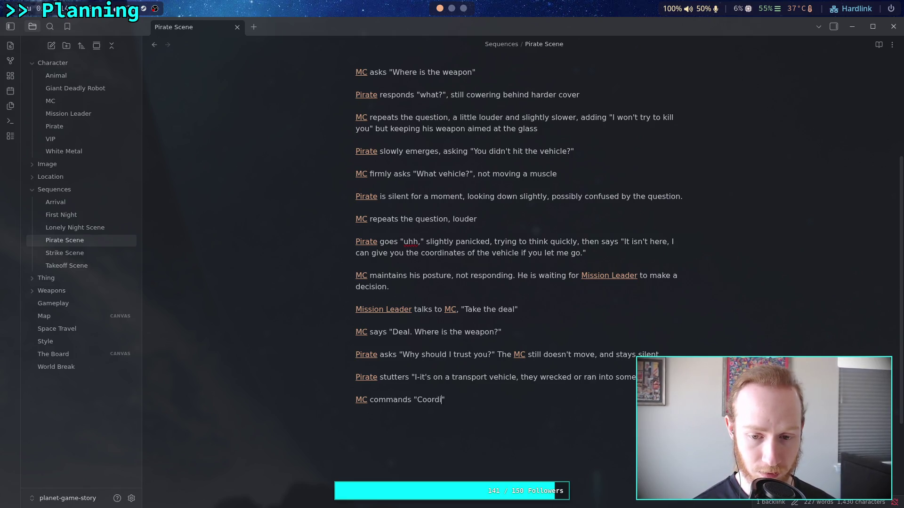
type(".")
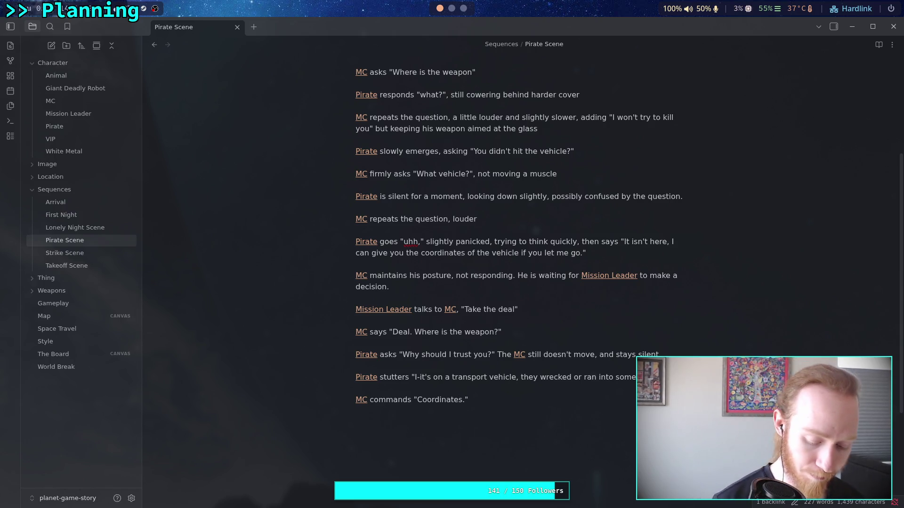
type("[[Pirate")
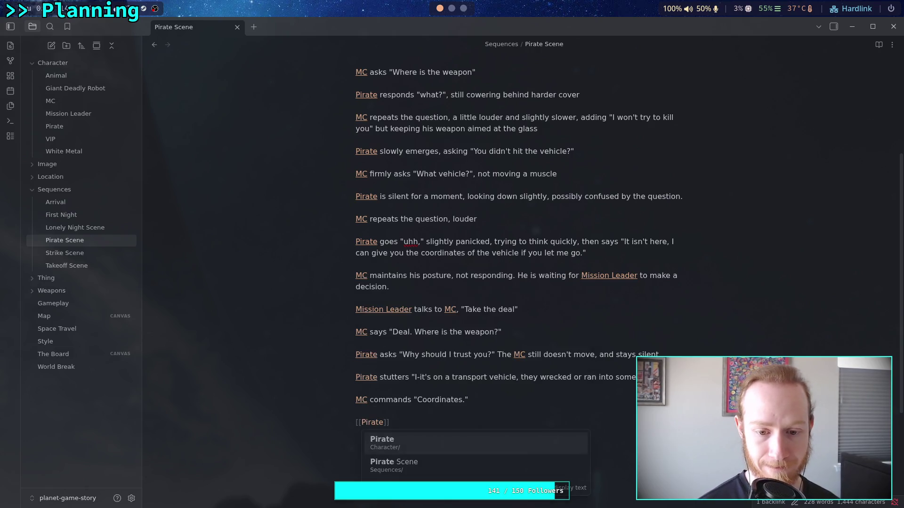
Step: Link the Pirate and revise MC's line to "Coordinates," remaining steady
key("Return")
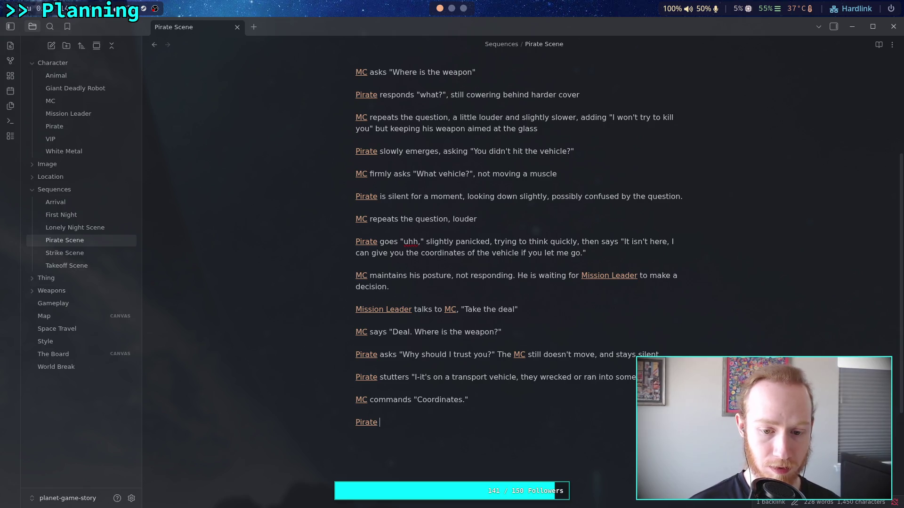
left_click(529, 397)
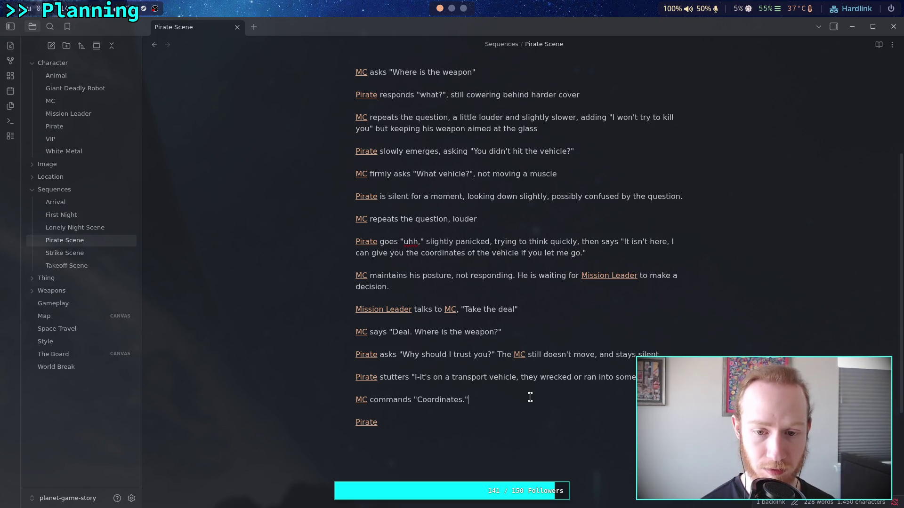
key("Left")
key("BackSpace")
type(",")
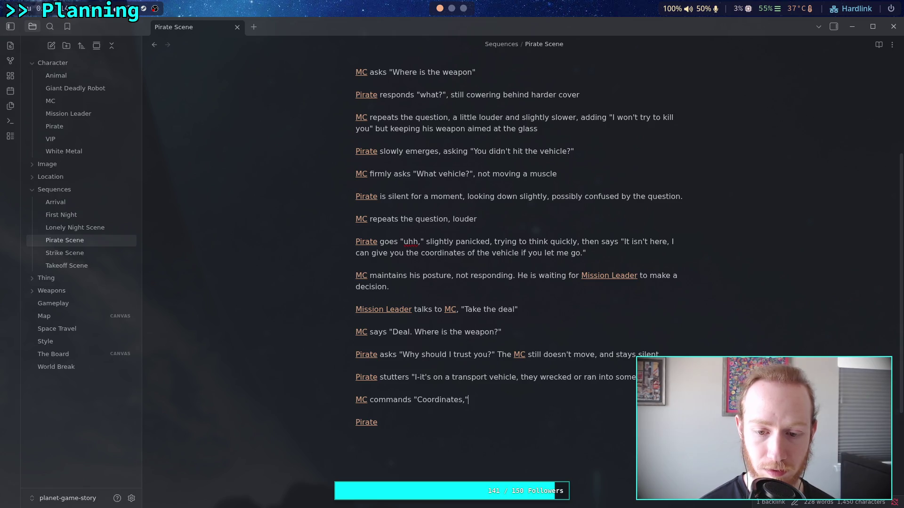
left_click(468, 399)
type("still")
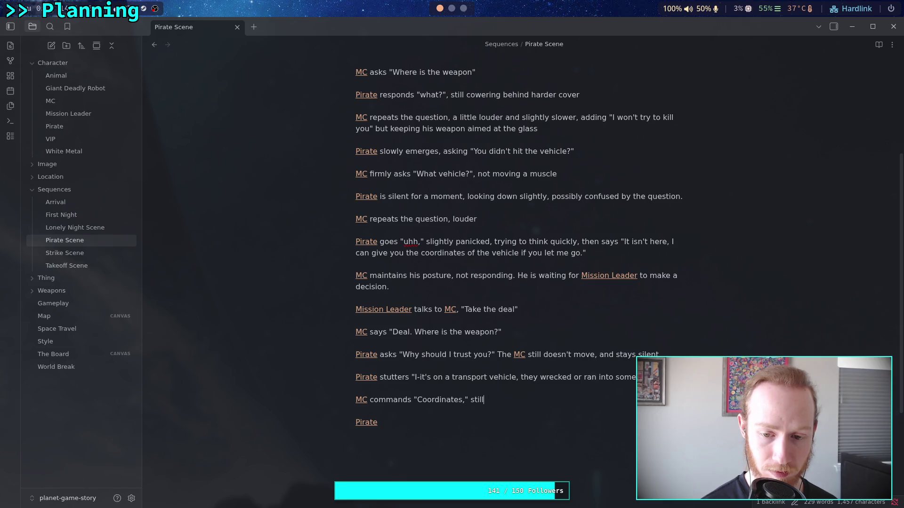
key("BackSpace")
key("BackSpace")
key("BackSpace")
type("remaining steady.")
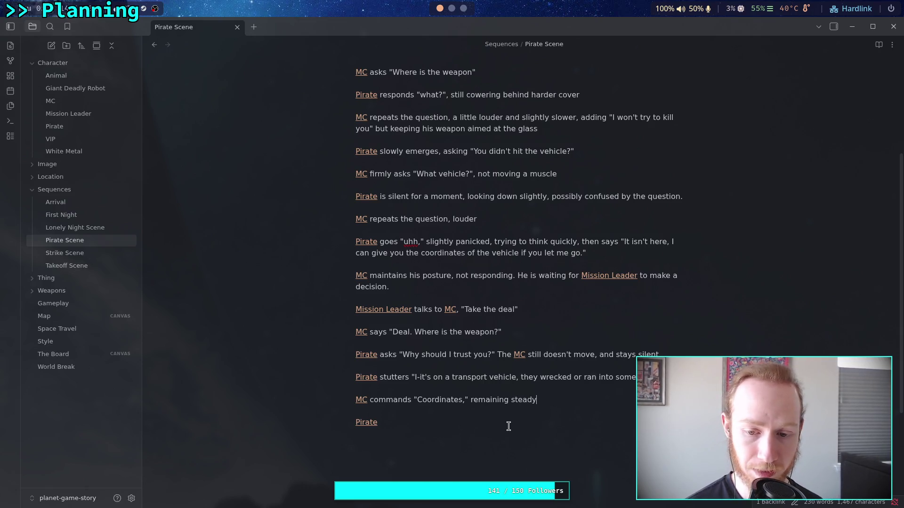
Step: Write the Pirate tapping a tablet beside him and asking "Ready?", with MC not responding
left_click(497, 424)
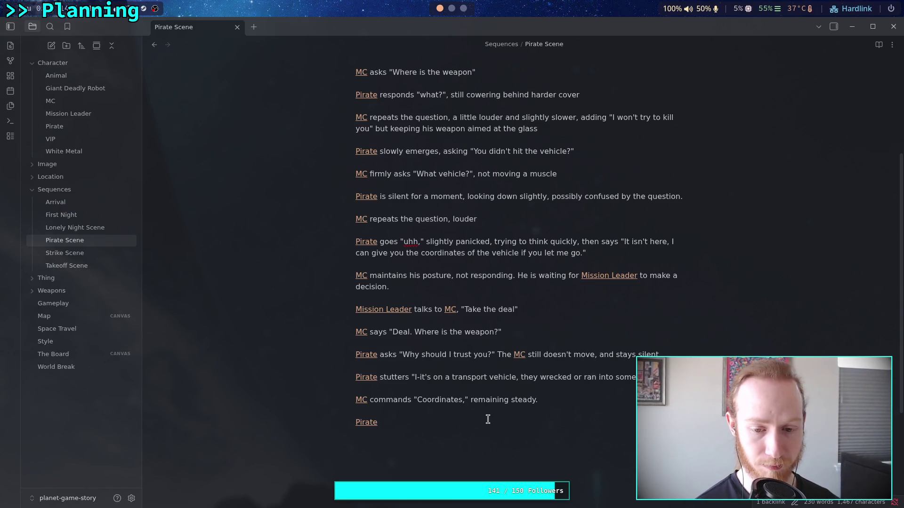
type(" looks ")
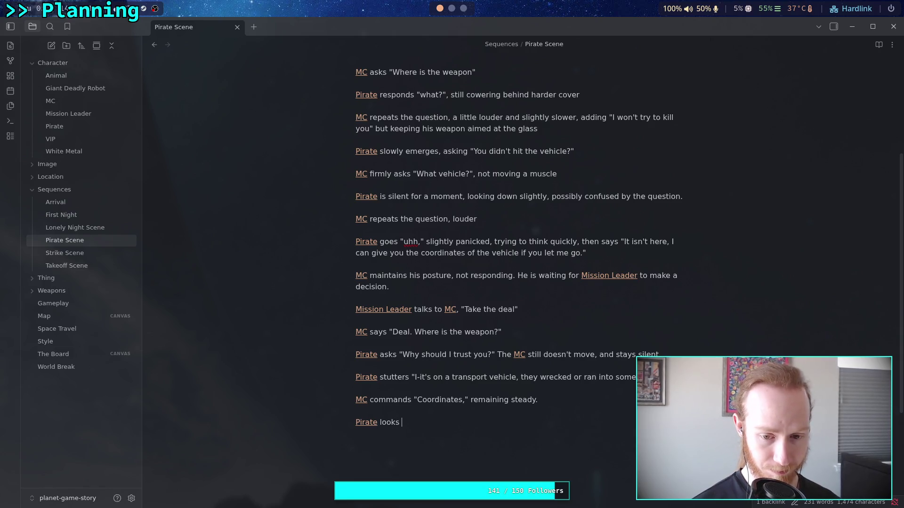
type("down to ")
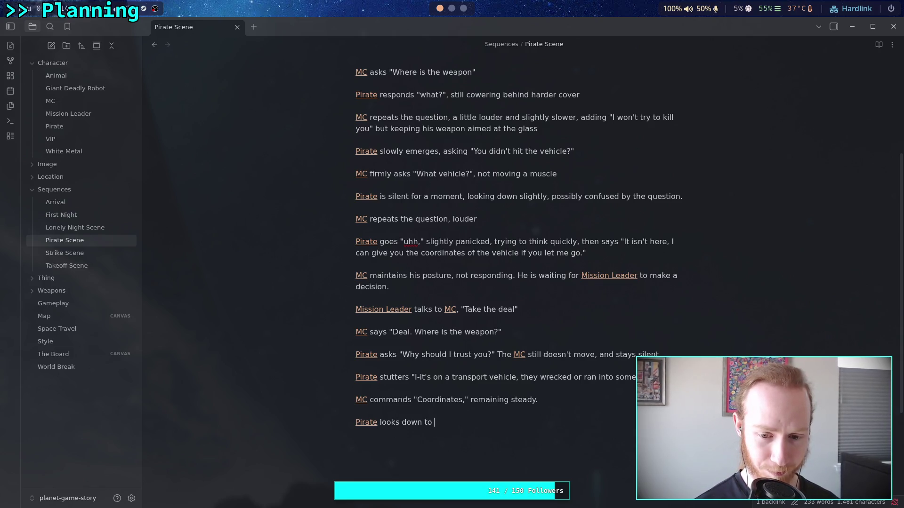
type("a tablet on ")
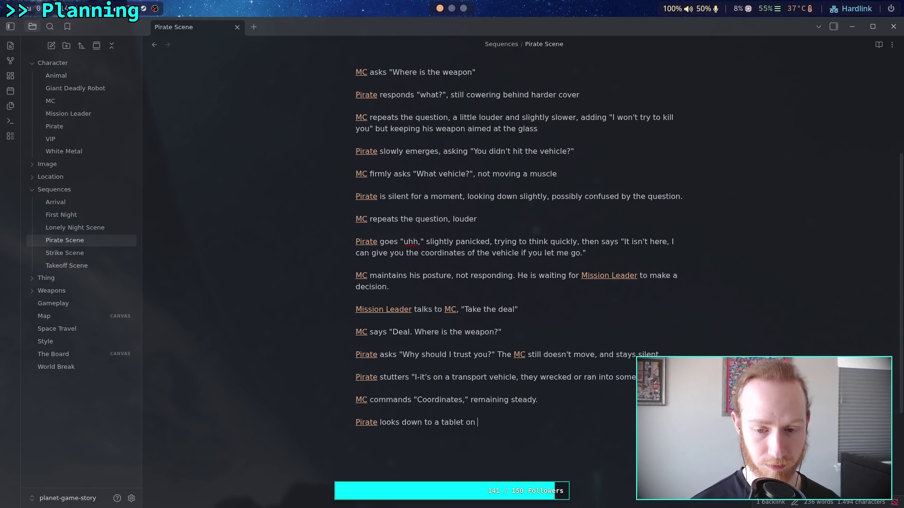
type("a desk next to m")
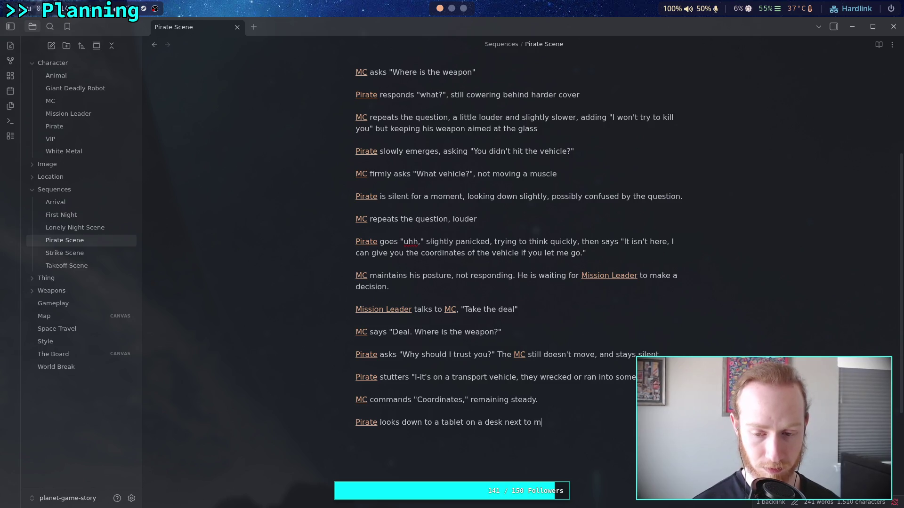
key("BackSpace")
type("him")
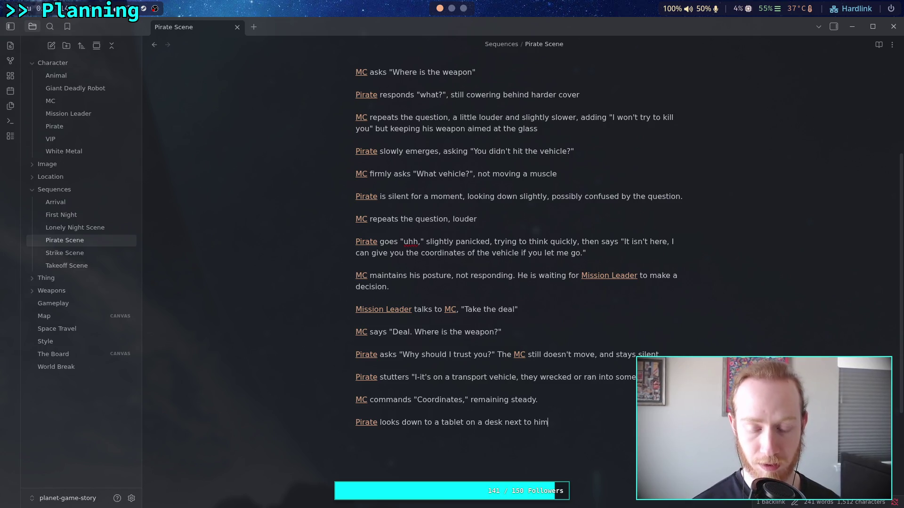
type(", taps a few times, then")
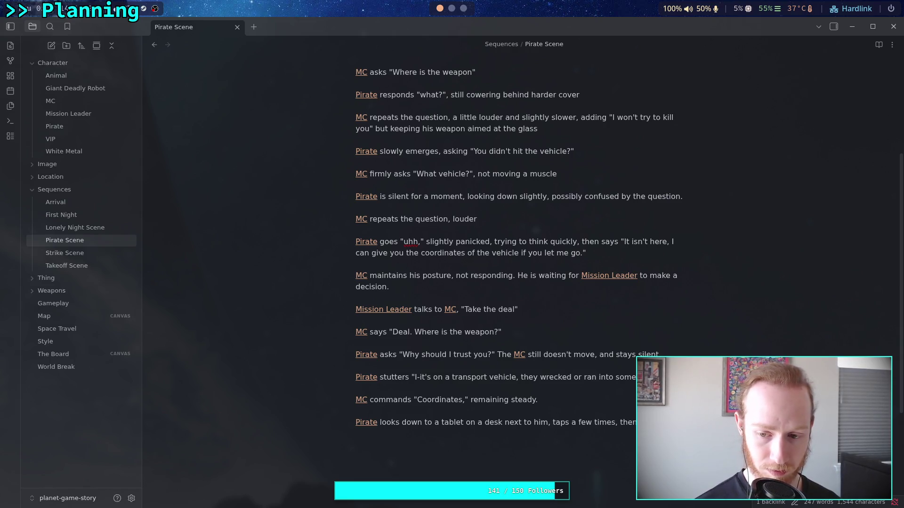
type("ady?")
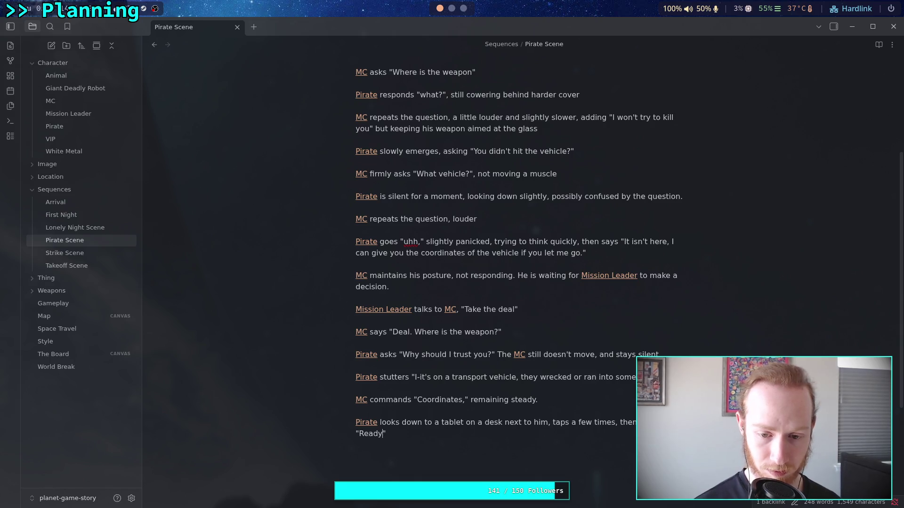
type(" The")
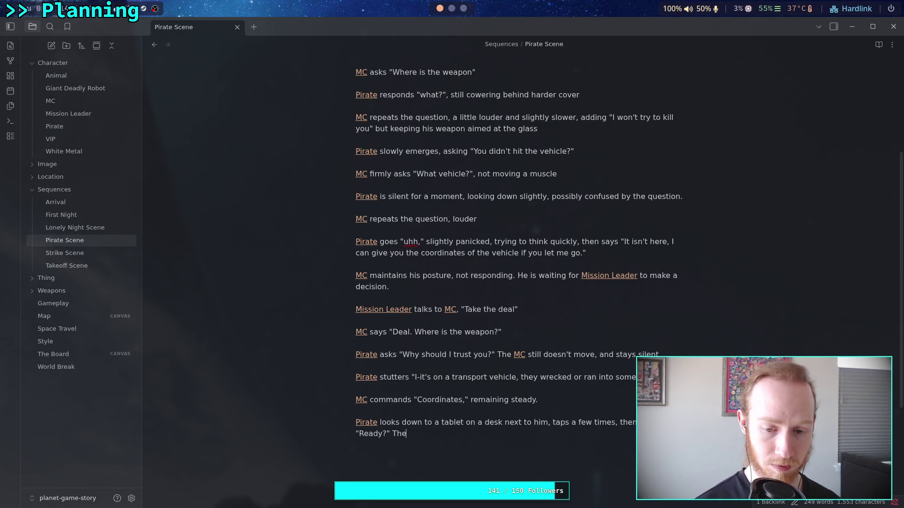
type("[[MC")
key("Return")
type("do")
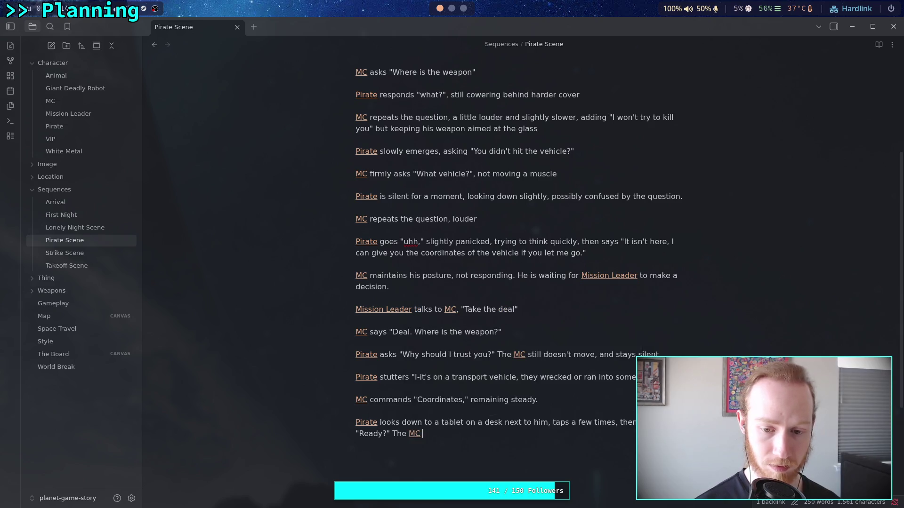
type("es ")
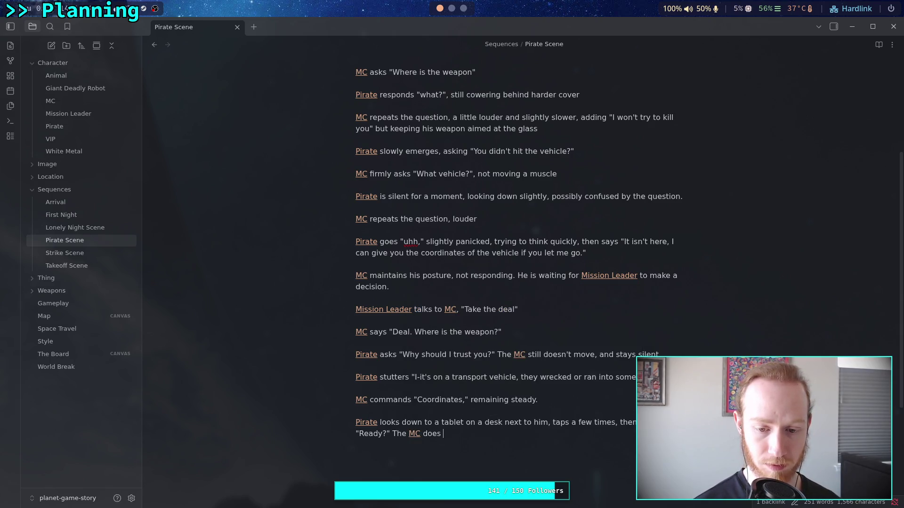
type("not respond.")
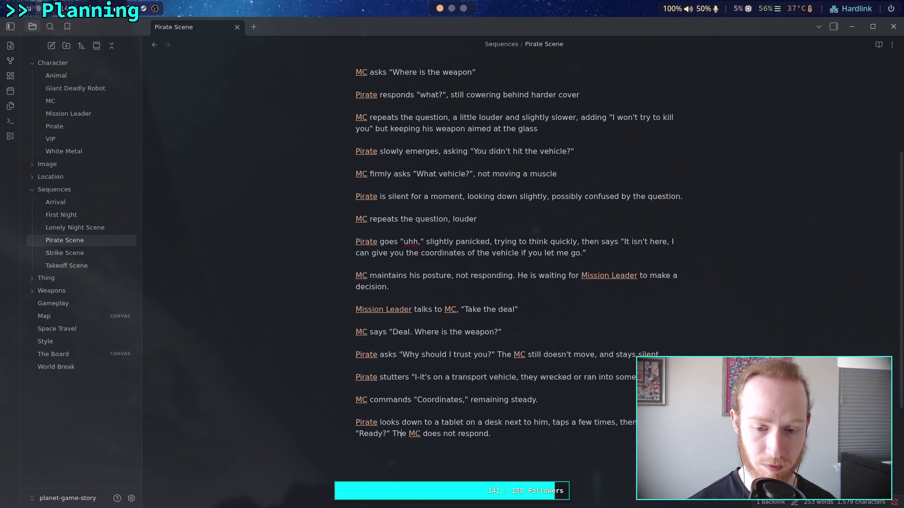
type(", looking t")
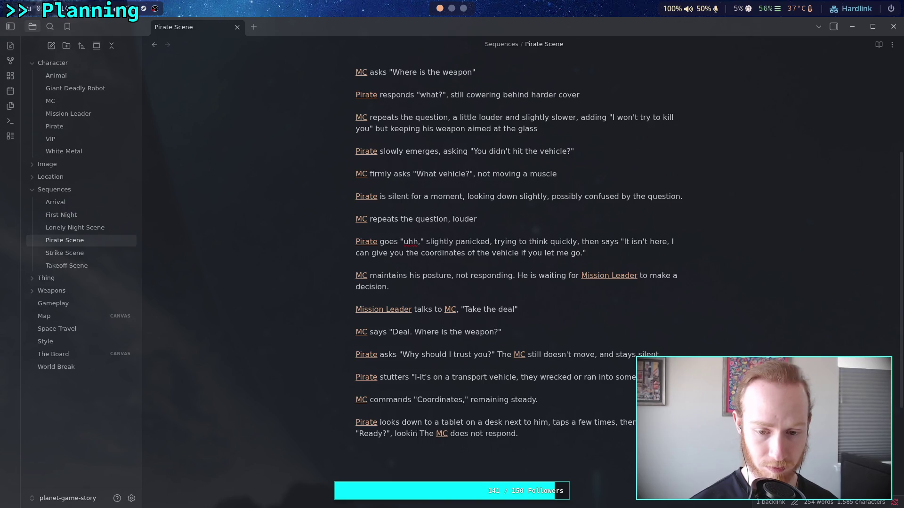
type("o the [[MC")
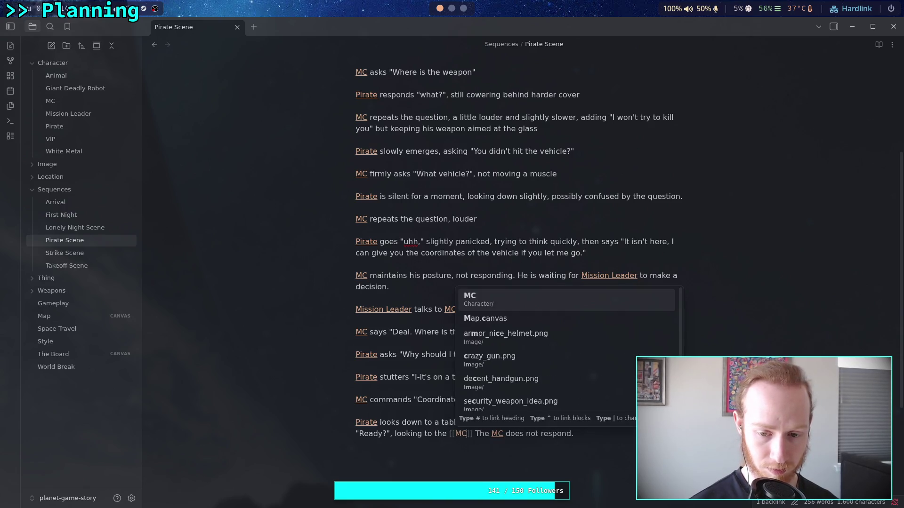
key("Return")
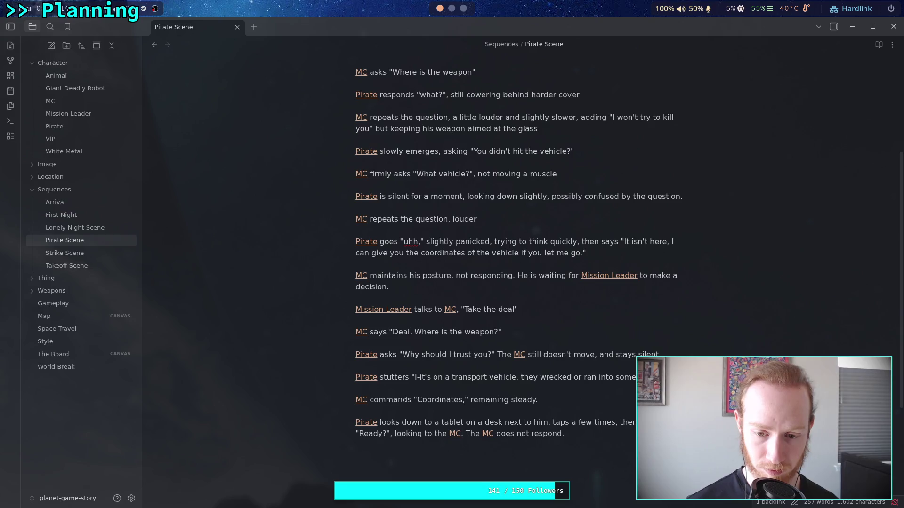
Step: Insert a linked "Pirate continues" and break it onto its own paragraph
left_click(515, 433)
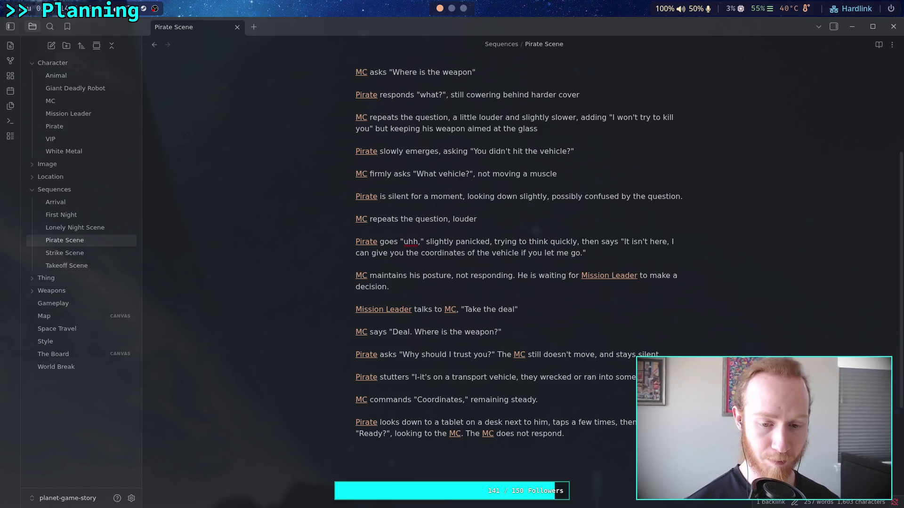
type(" [[Pi")
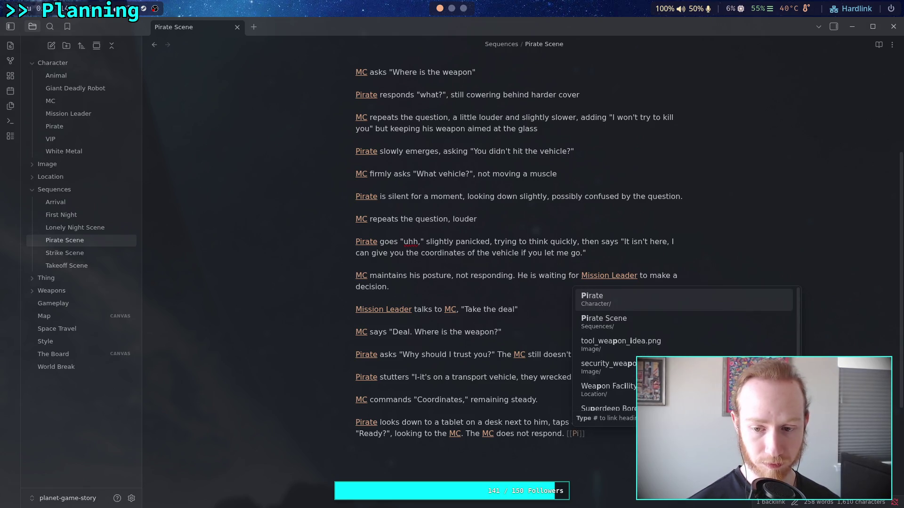
type("rate")
key("Return")
type("continues")
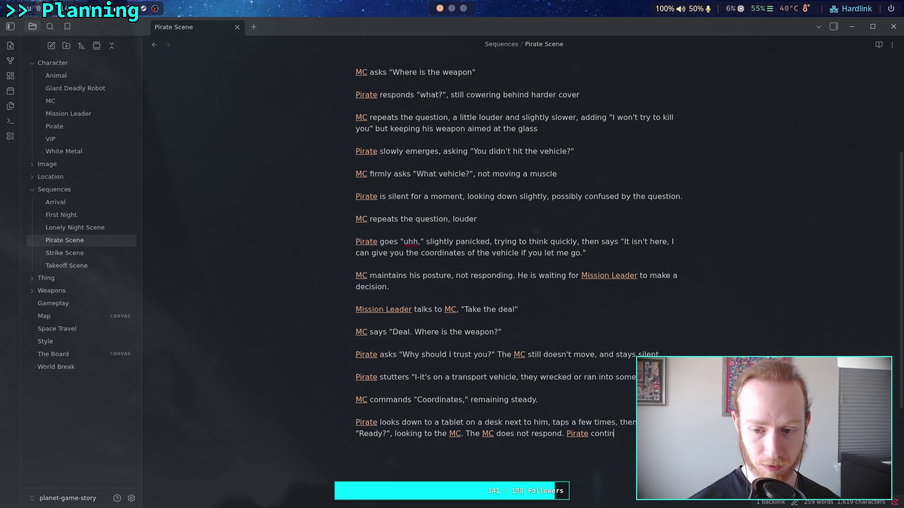
left_click(563, 433)
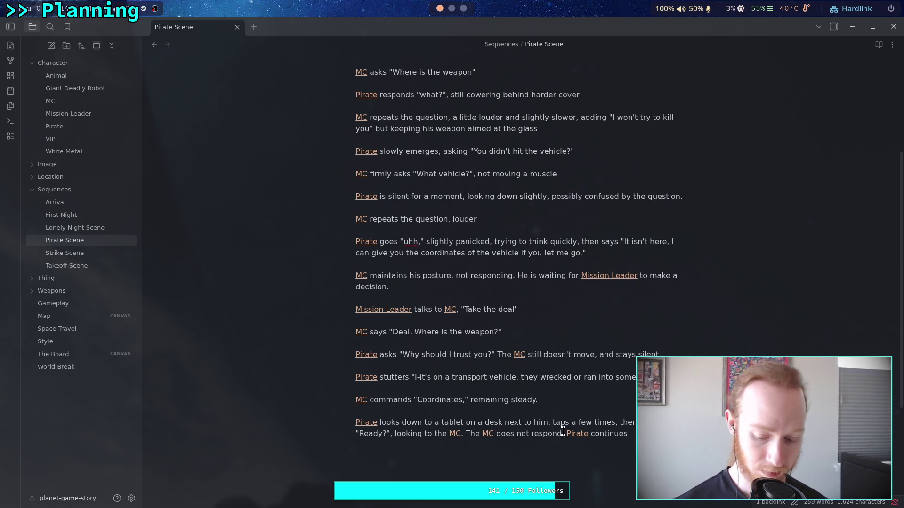
key("Return")
key("Return")
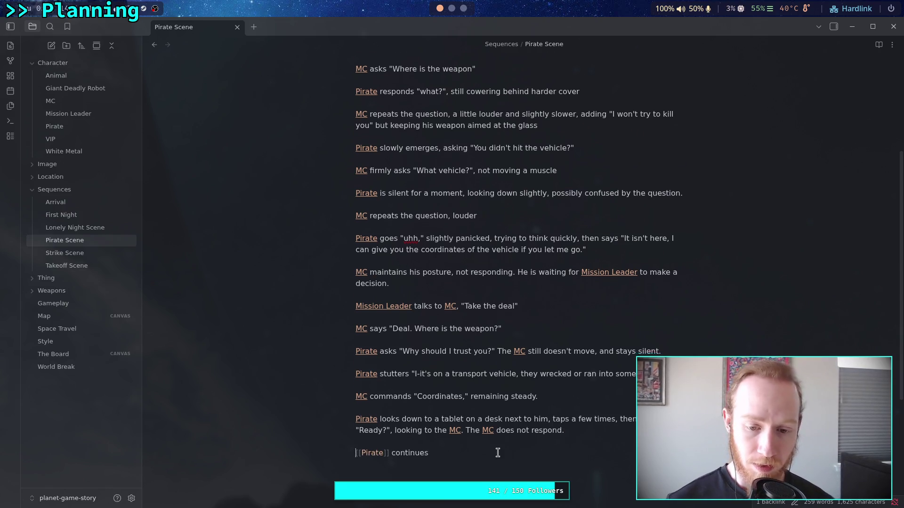
Step: Give the Pirate the line "(Some planetary coordinates), it's just inside the first ring."
scroll(509, 450, "down", 4)
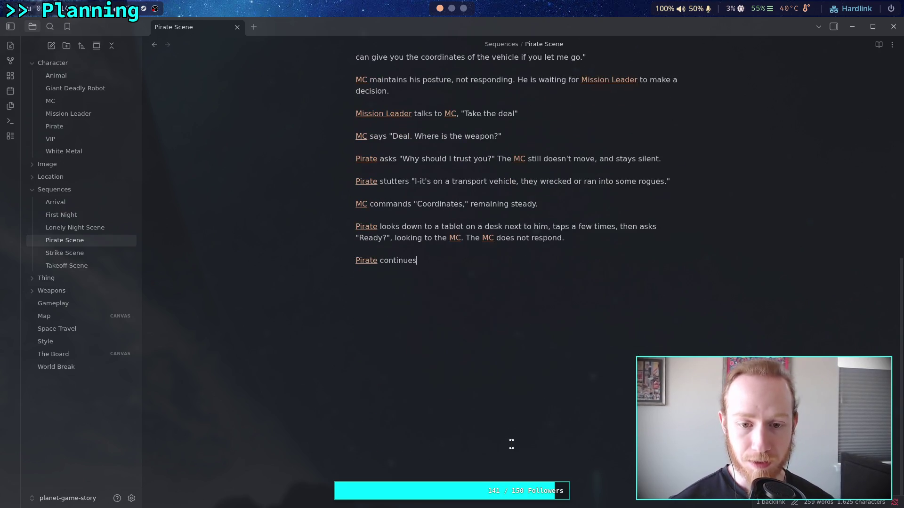
left_click(473, 264)
type("\"")
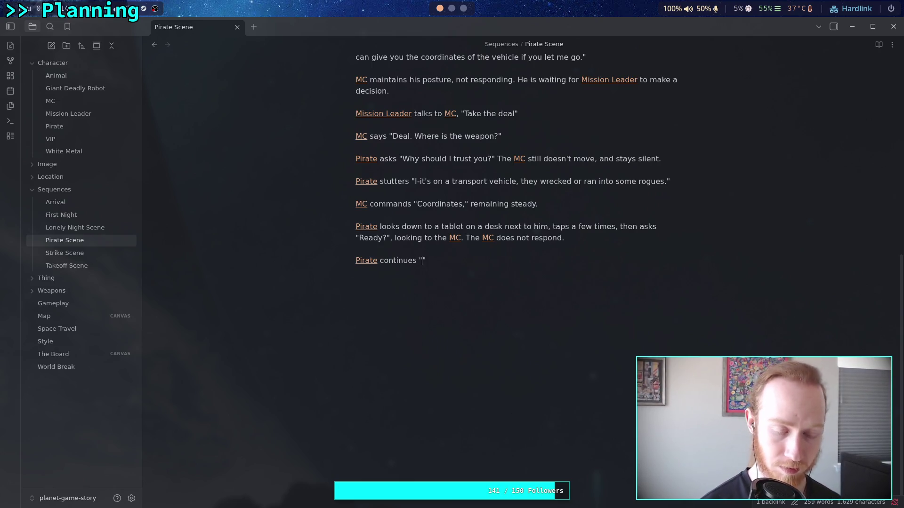
type("[Some")
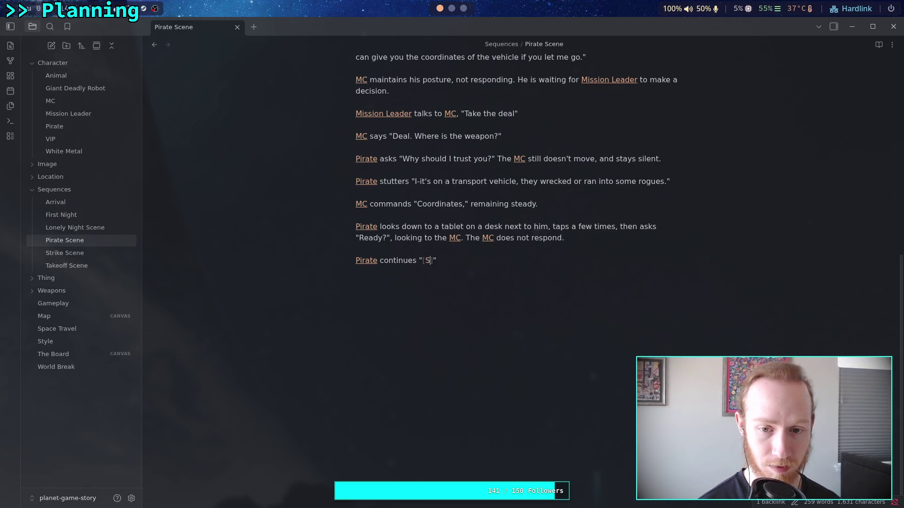
key("BackSpace")
key("BackSpace")
key("BackSpace")
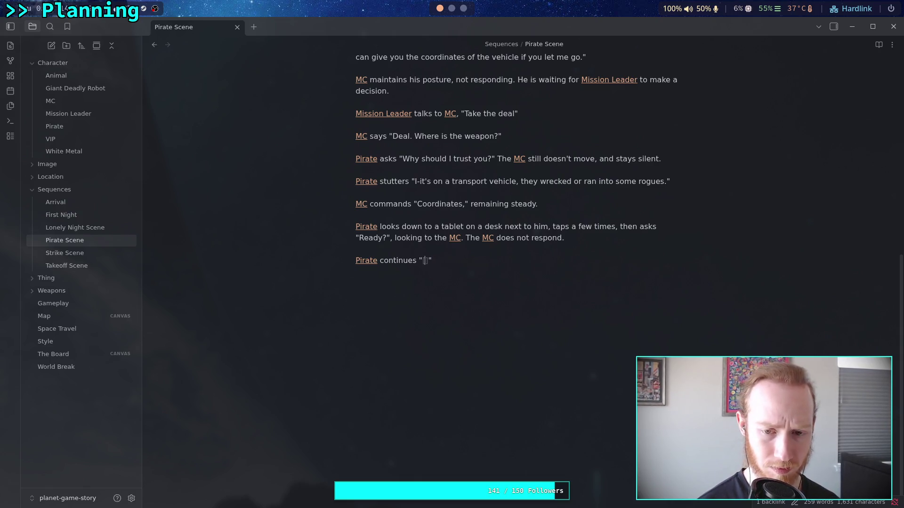
type("Some coordinates")
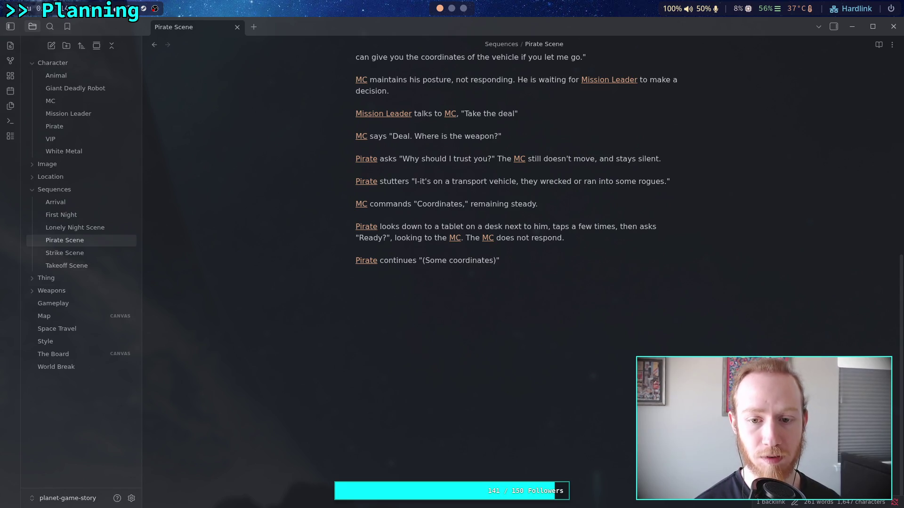
key("BackSpace")
key("BackSpace")
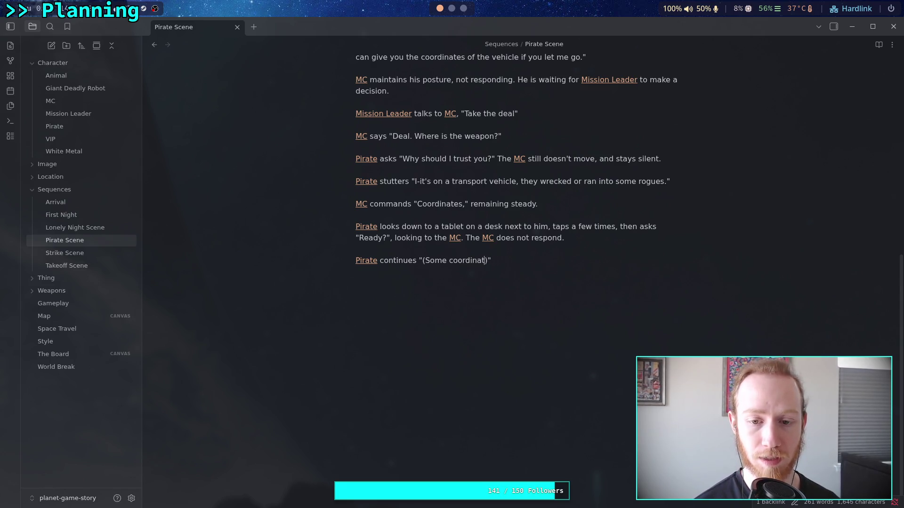
type("es")
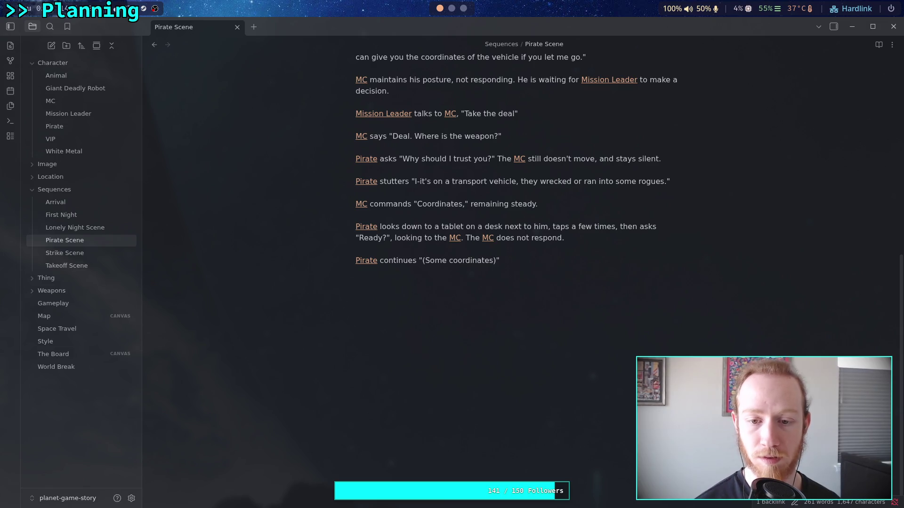
type("planetary coordinates)")
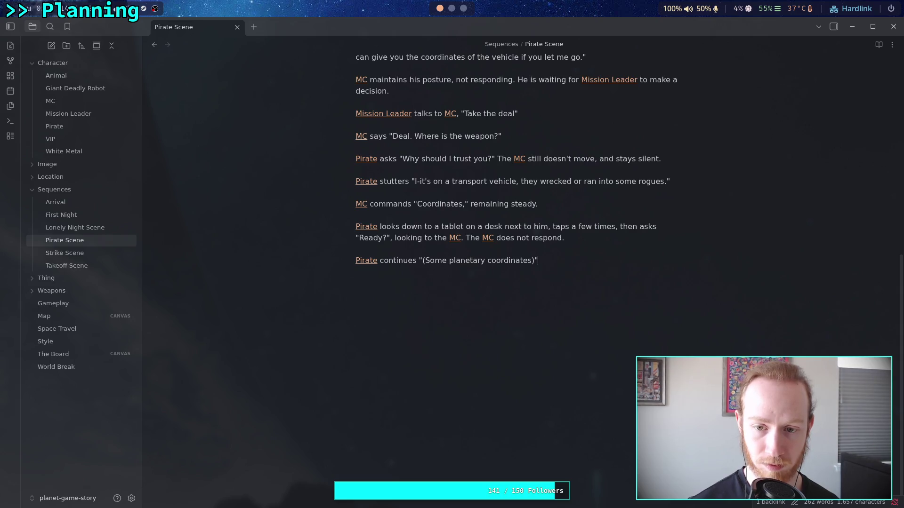
type(", ")
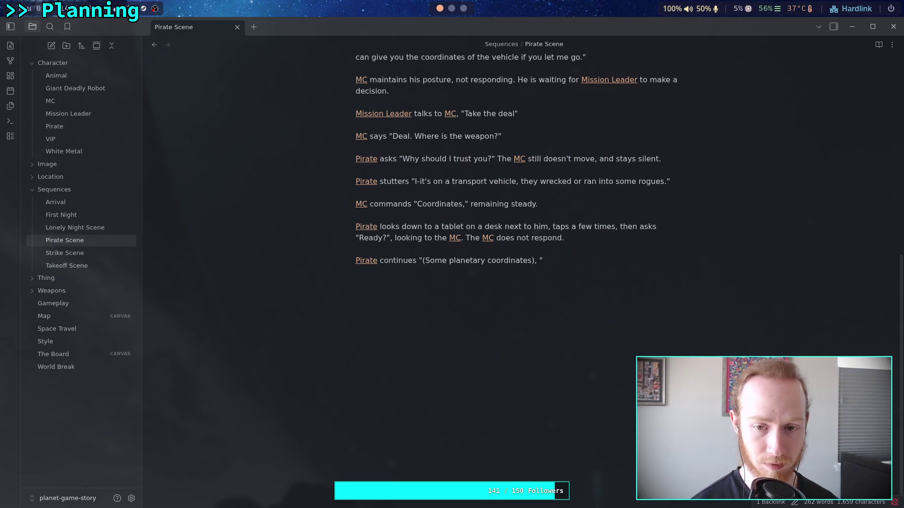
type("it's just")
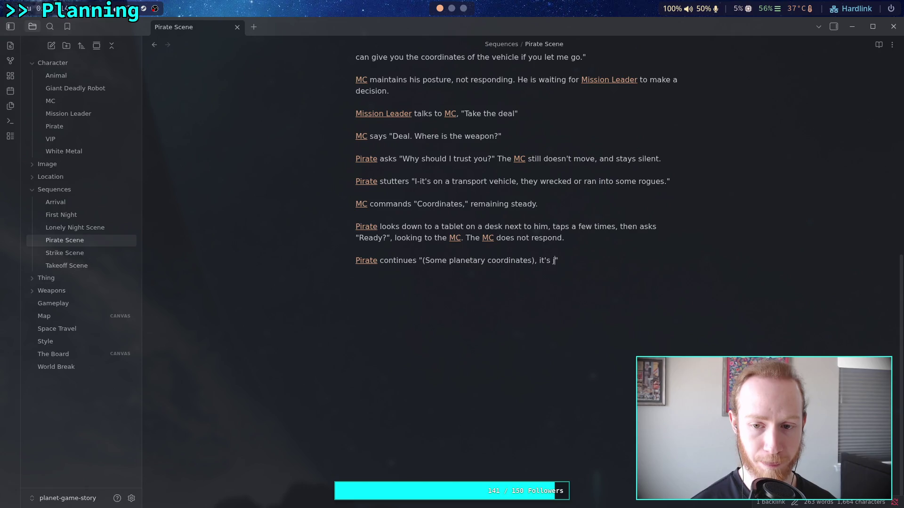
type(" insid")
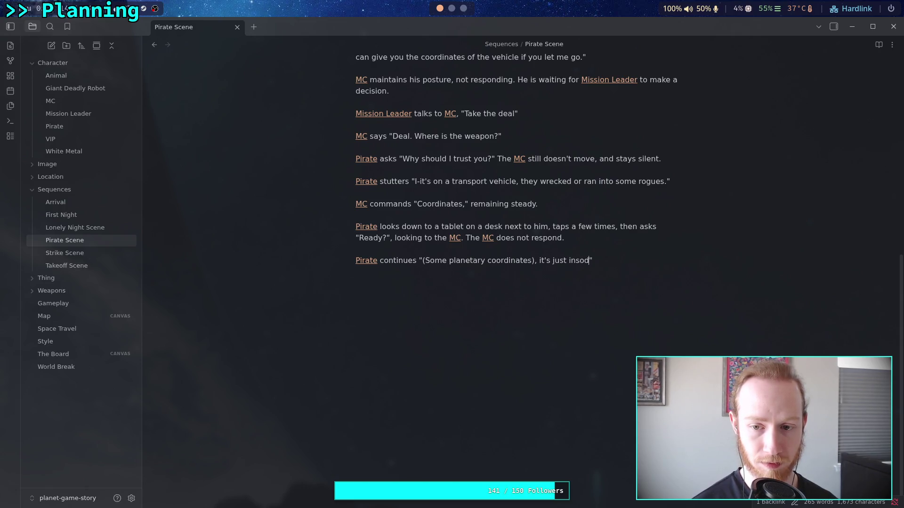
type("e the ")
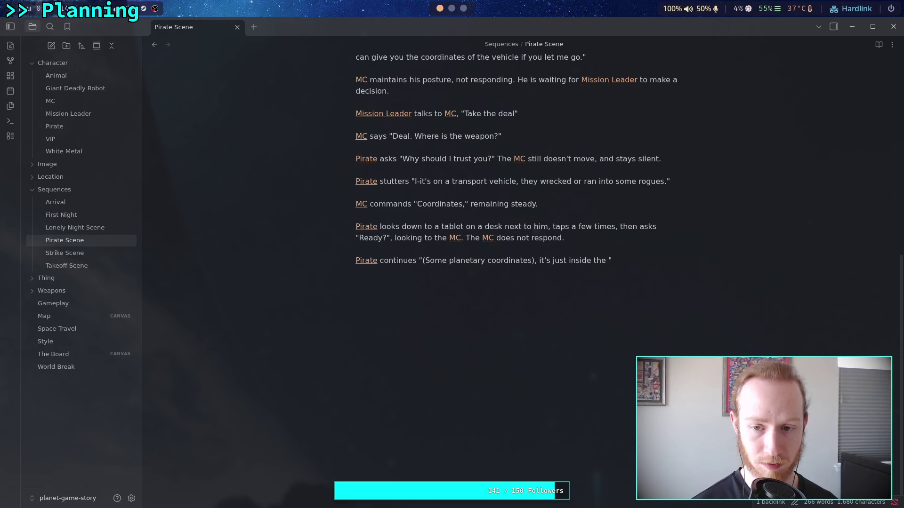
type("ring")
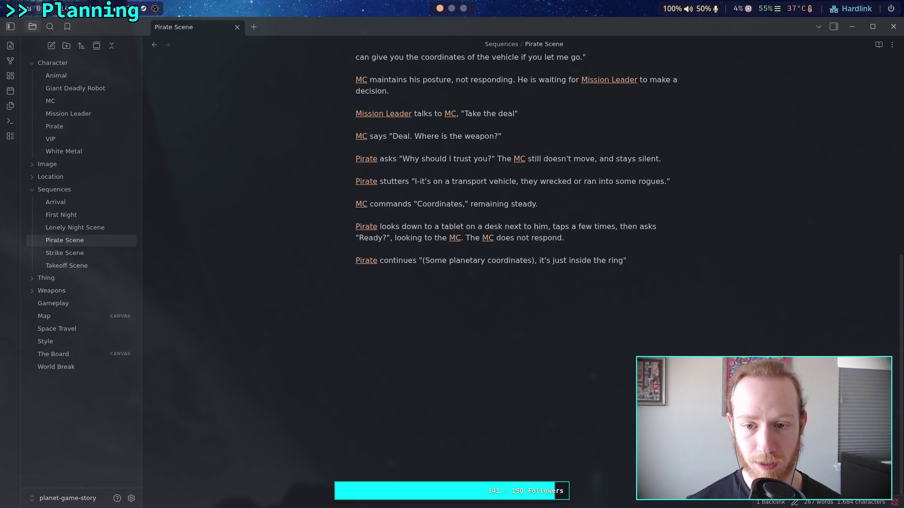
type(".")
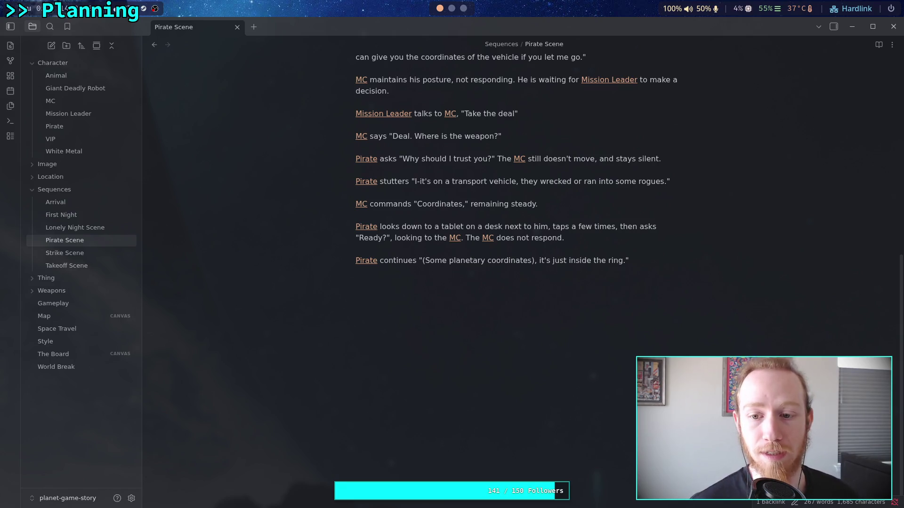
left_click(623, 260)
type("first ring.\"  ")
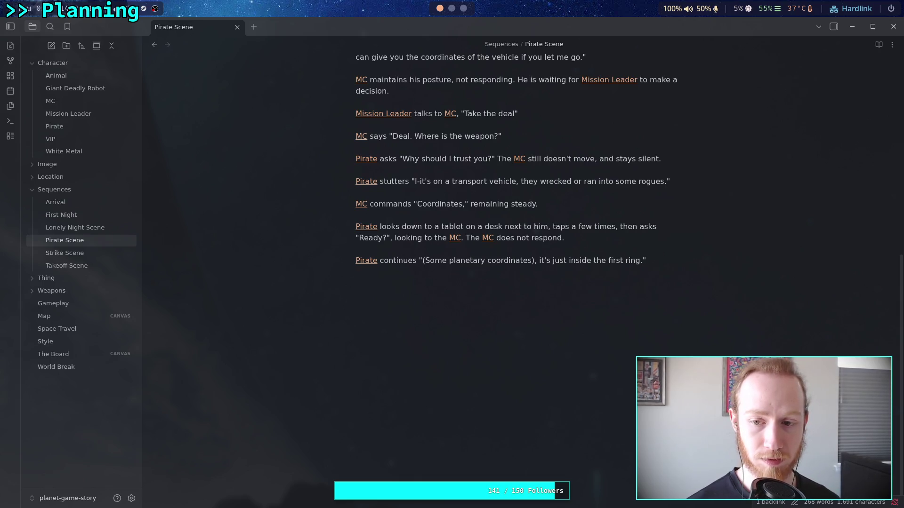
type("[[MC")
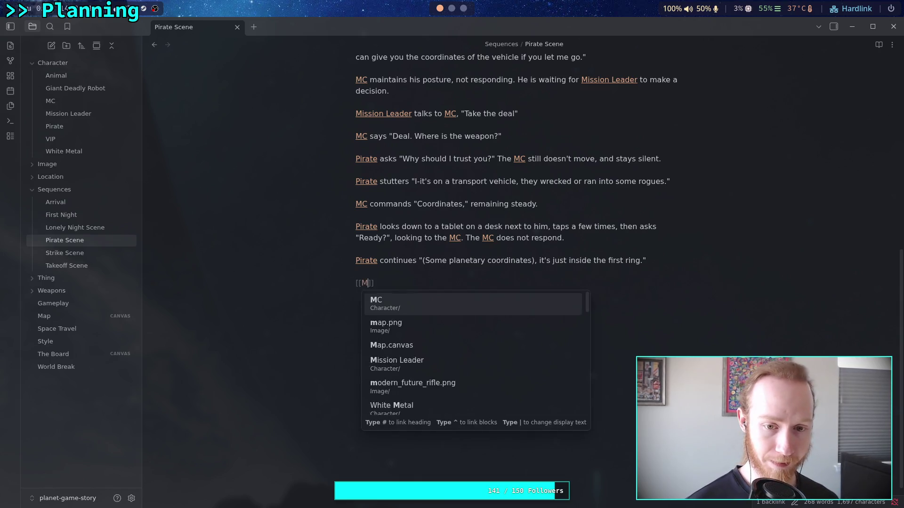
Step: Write MC waiting a moment while Mission Leader confirms "Satellite shows wreckage, fresh."
key("Return")
type("waits")
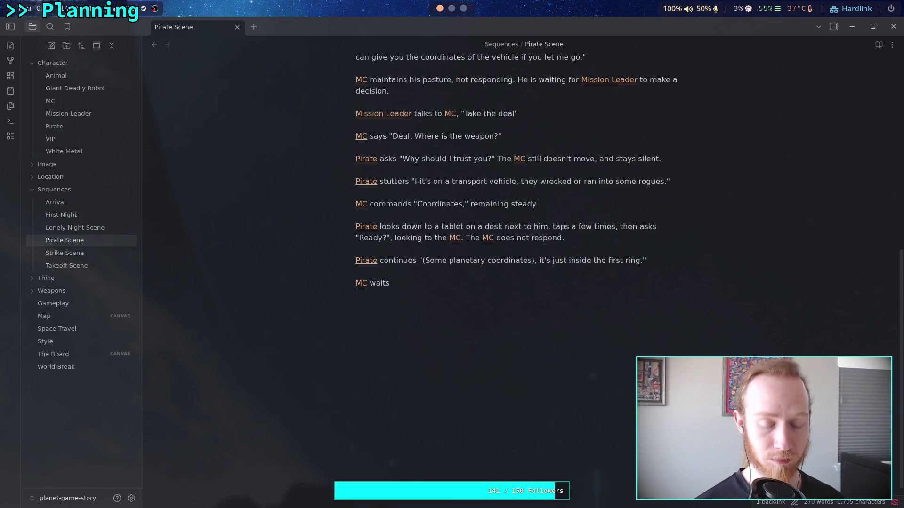
type(" a moment")
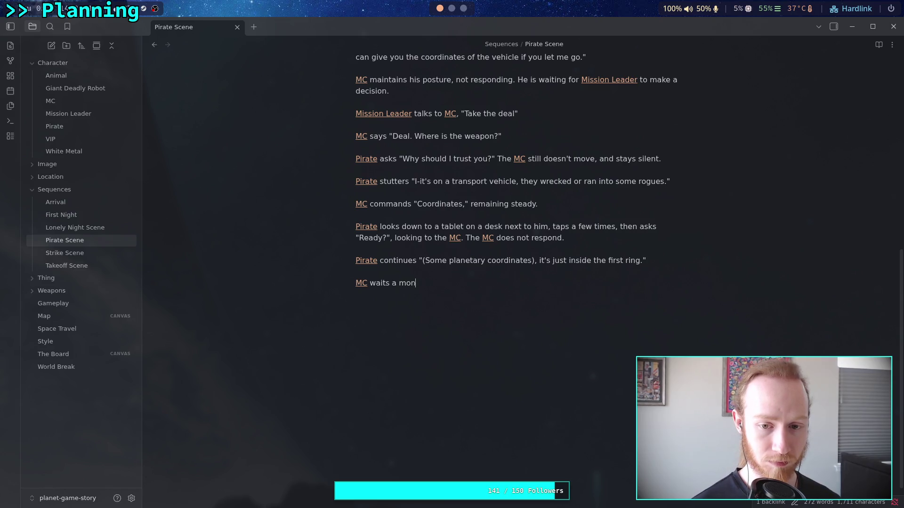
type(", [[M")
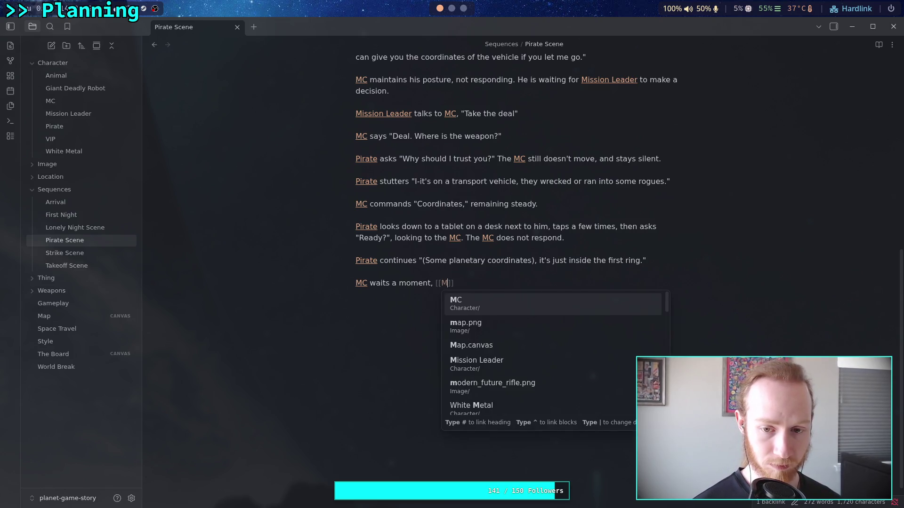
type("is")
key("Return")
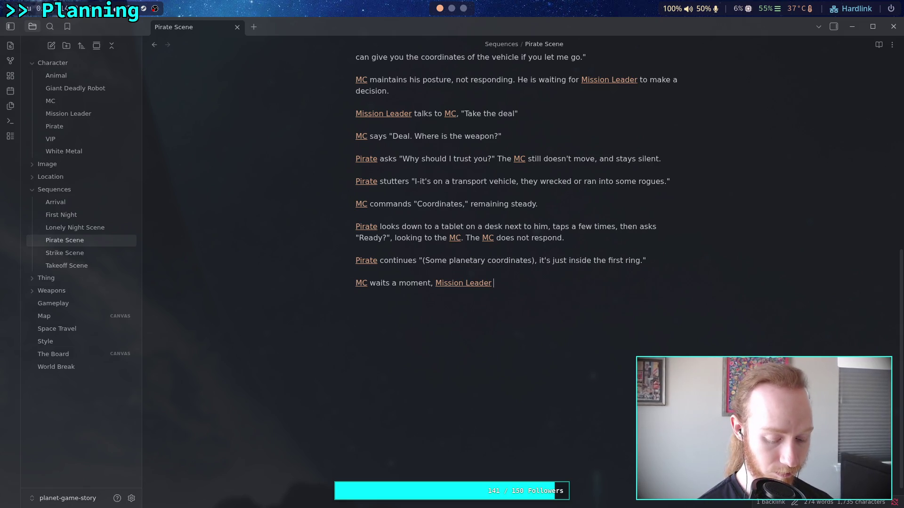
type("confeir")
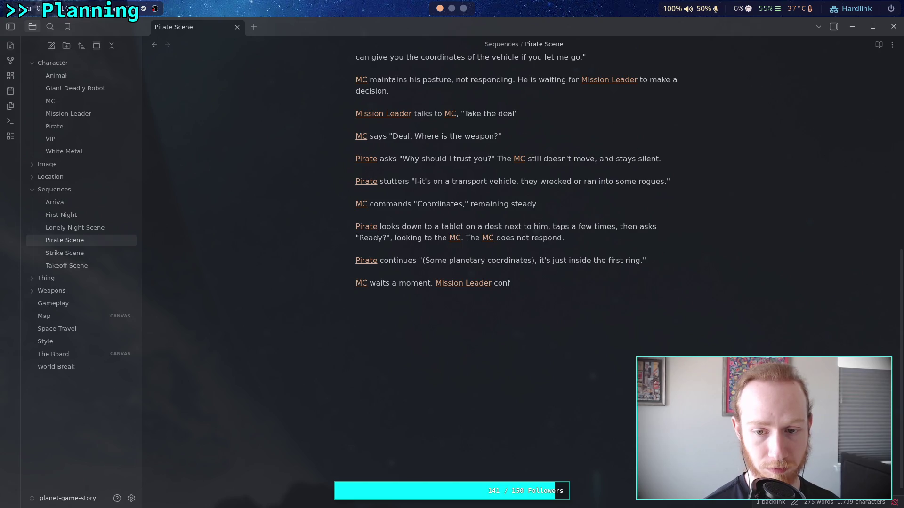
key("BackSpace")
key("BackSpace")
key("BackSpace")
type("irms \"")
type("Satellet")
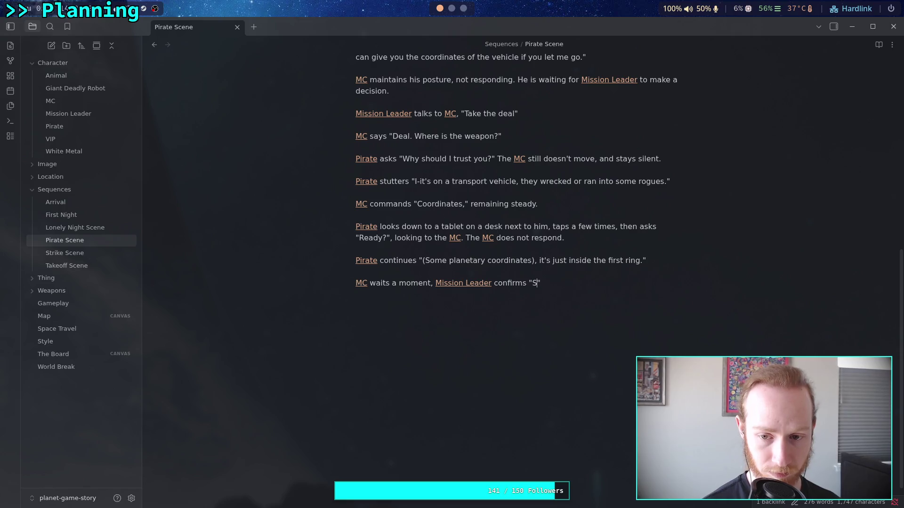
key("BackSpace")
key("BackSpace")
type("ite shows")
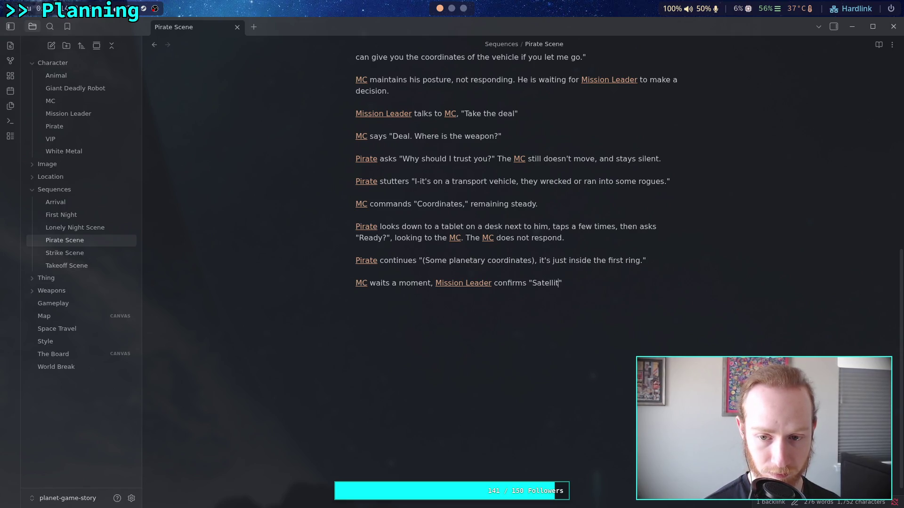
type(" a wm")
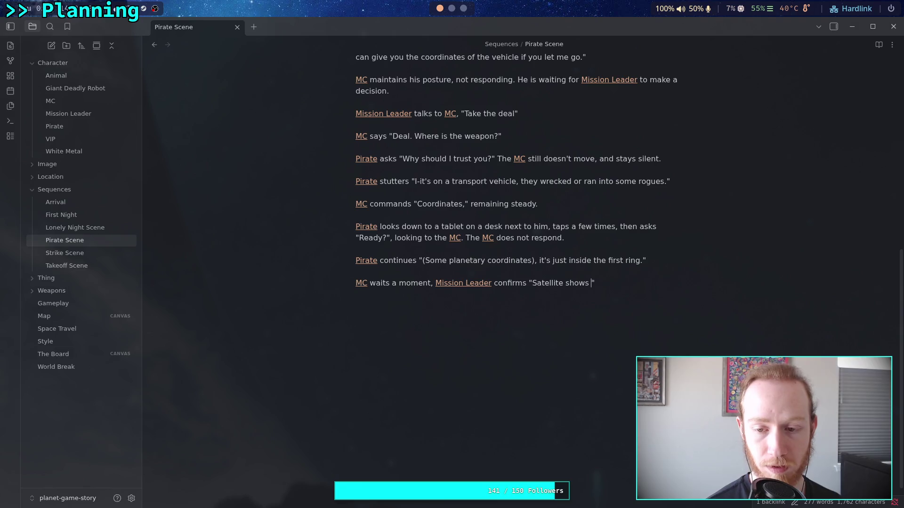
key("BackSpace")
key("BackSpace")
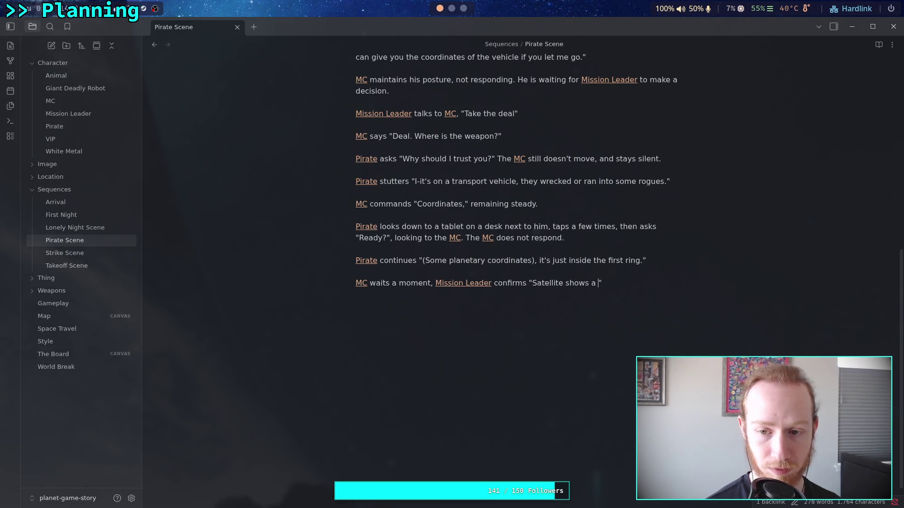
type("wreckag")
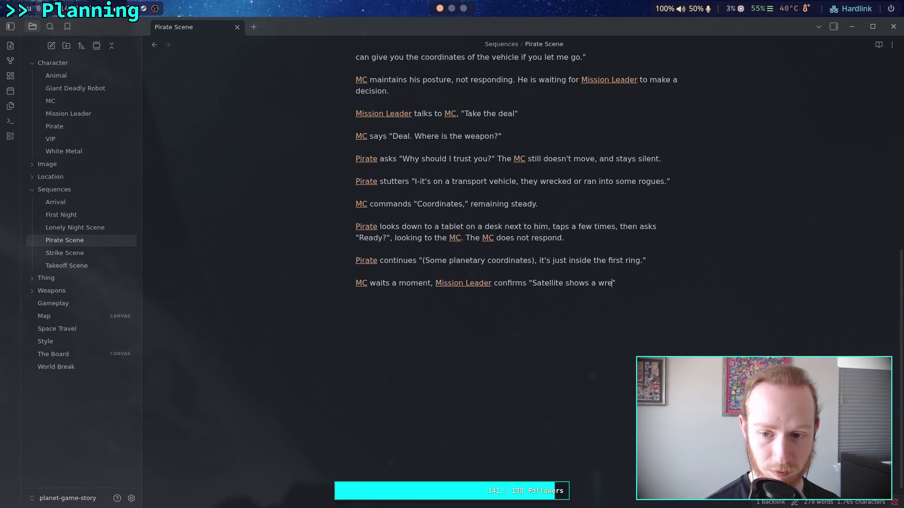
type("e")
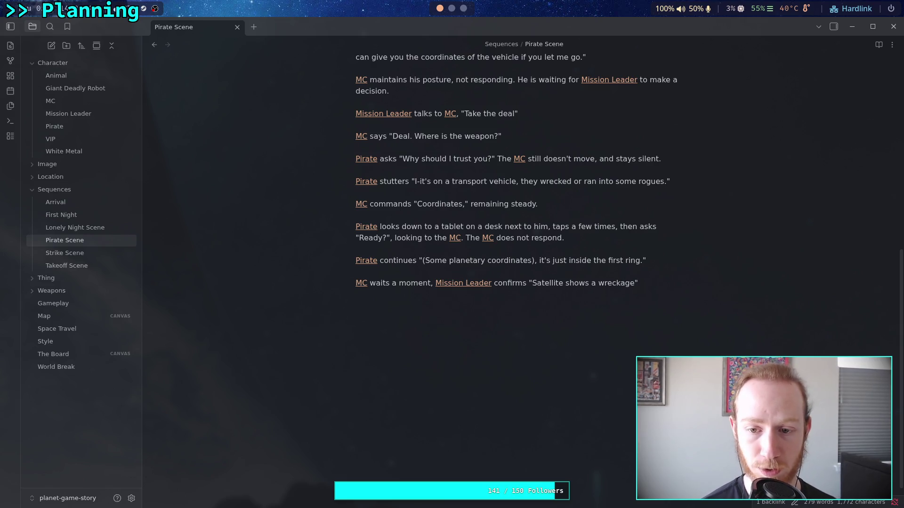
type(", from")
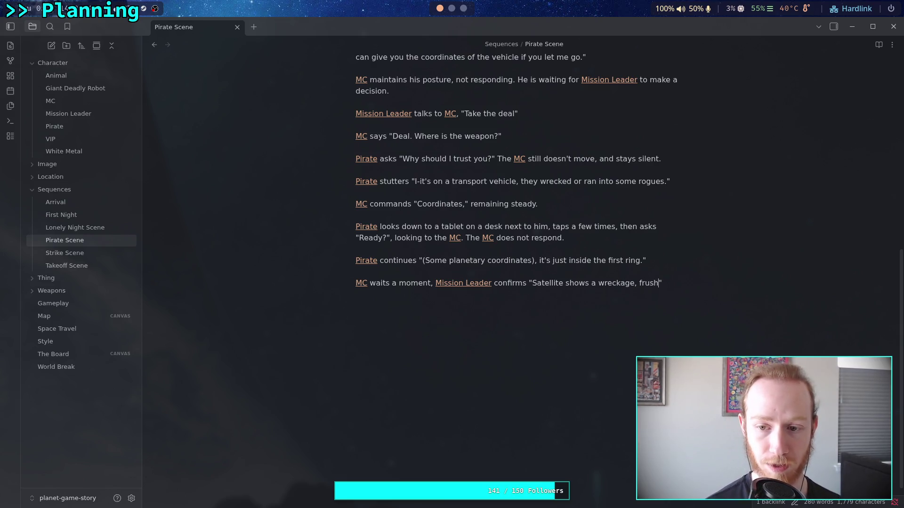
key("BackSpace")
key("BackSpace")
type("esh.")
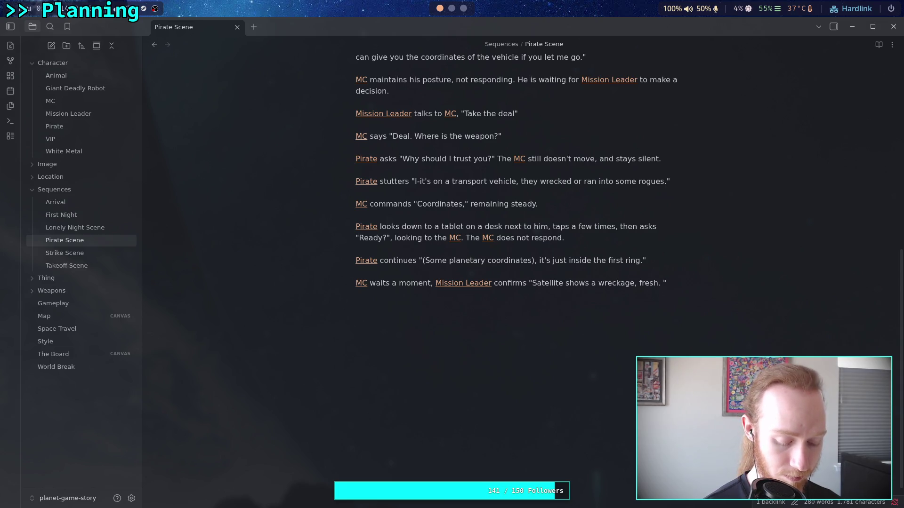
Step: Continue the quote with "Some rogue bots must've hit them, still hanging around the area."
type("Some roqu")
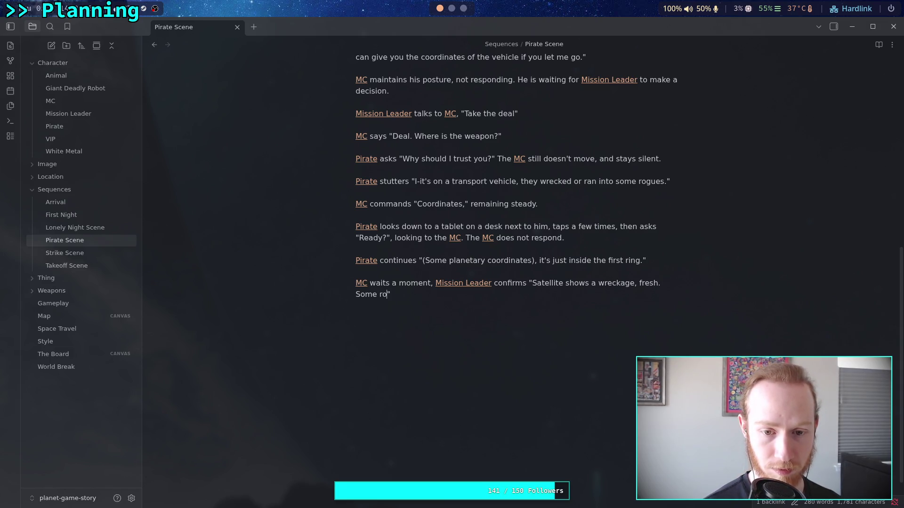
key("BackSpace")
key("BackSpace")
type("gue ")
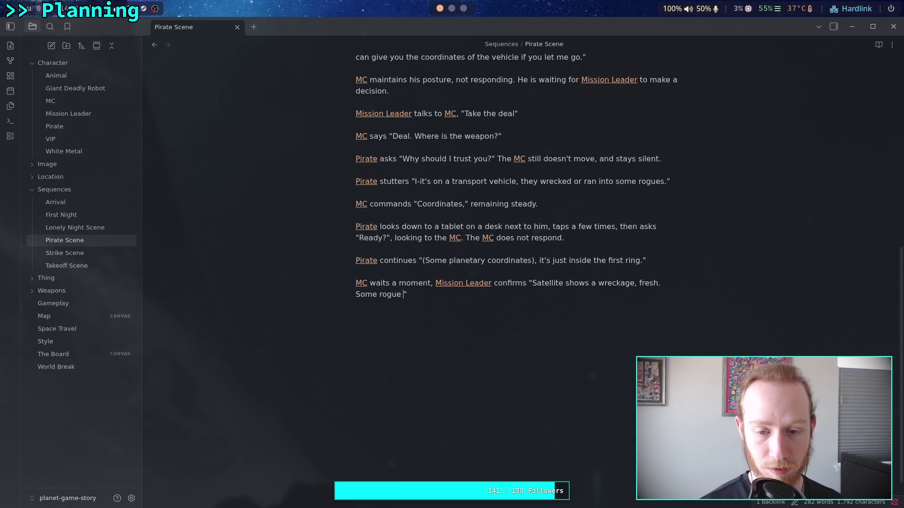
type("bots ")
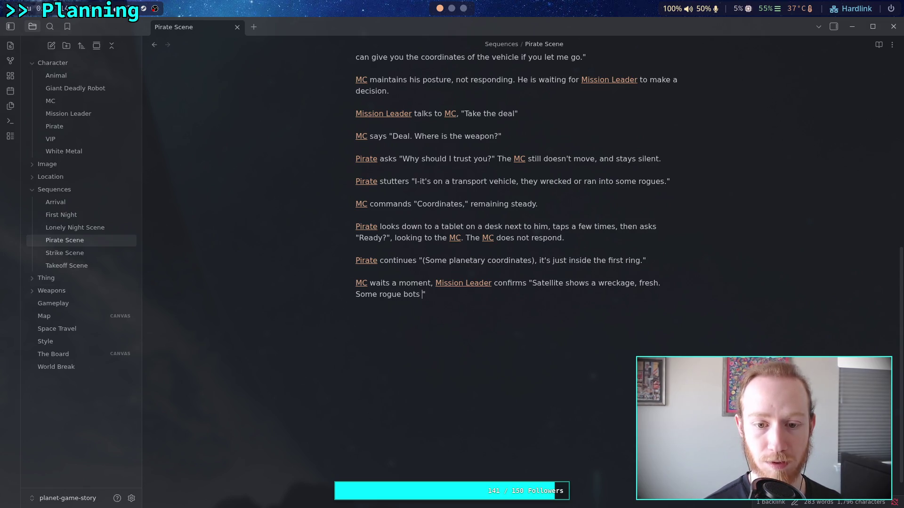
type("must")
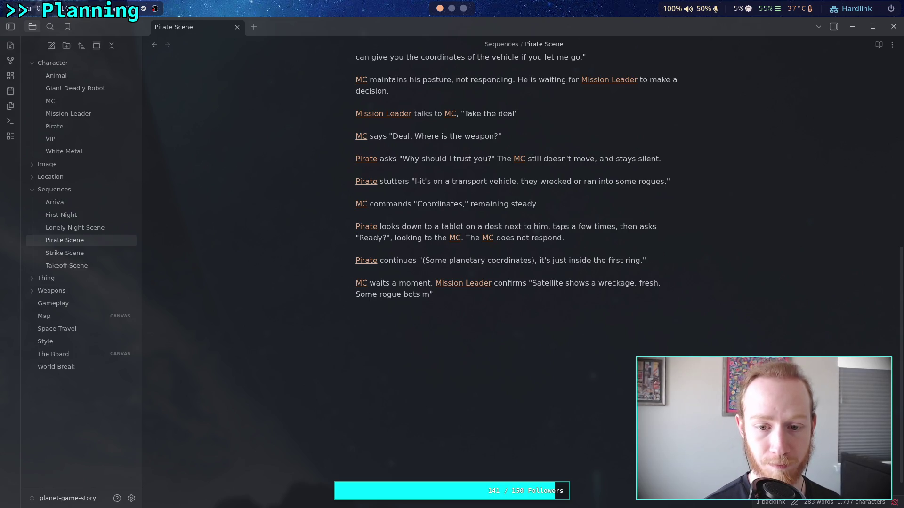
type("'ve ")
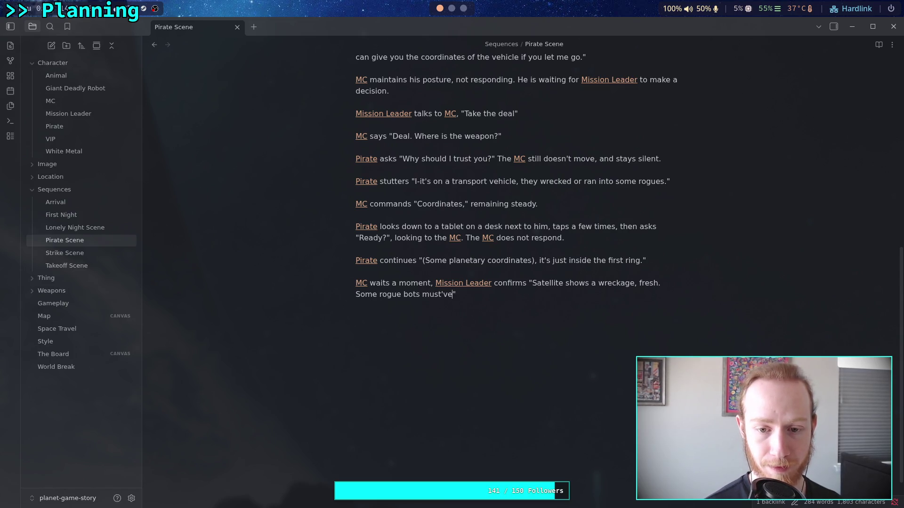
type("hit the")
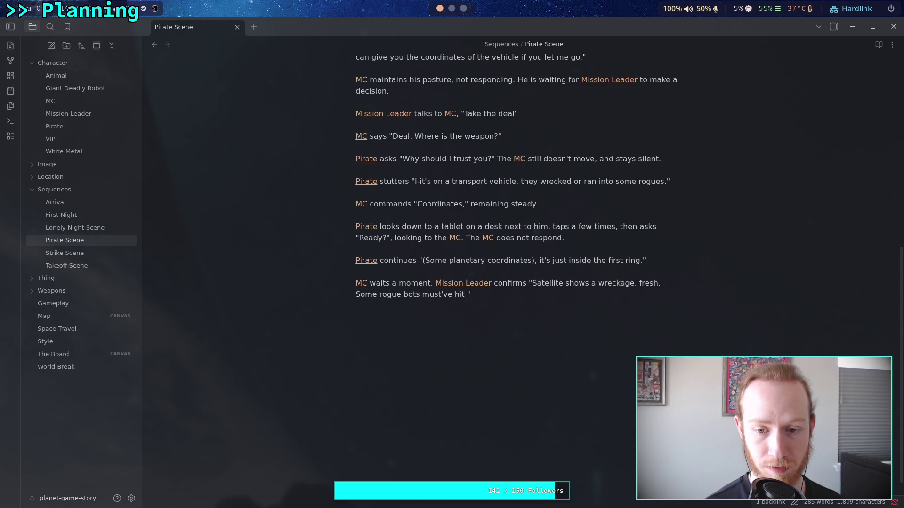
key("BackSpace")
key("BackSpace")
key("BackSpace")
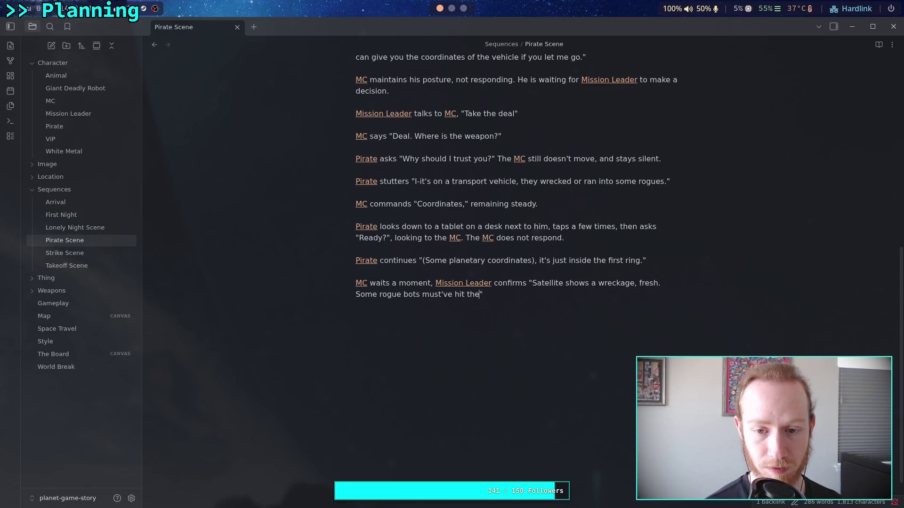
type("them.")
left_click(355, 305)
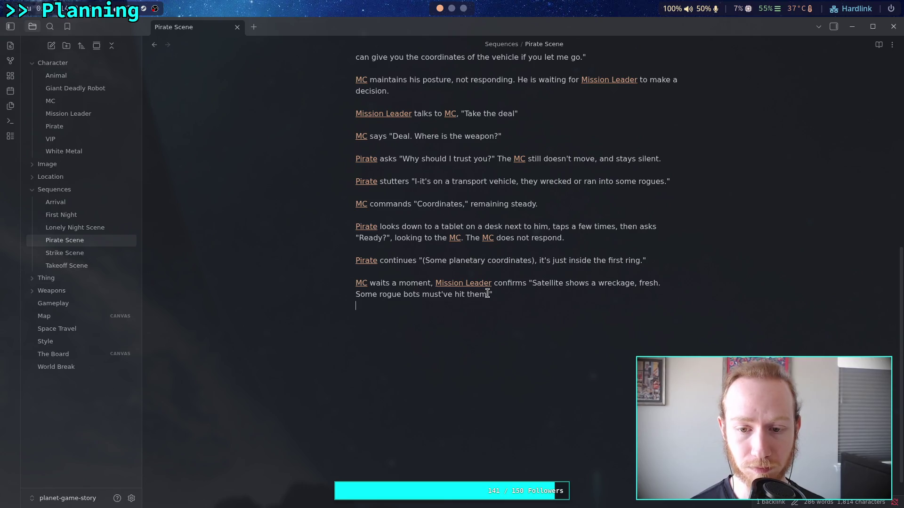
key("BackSpace")
type(", still h")
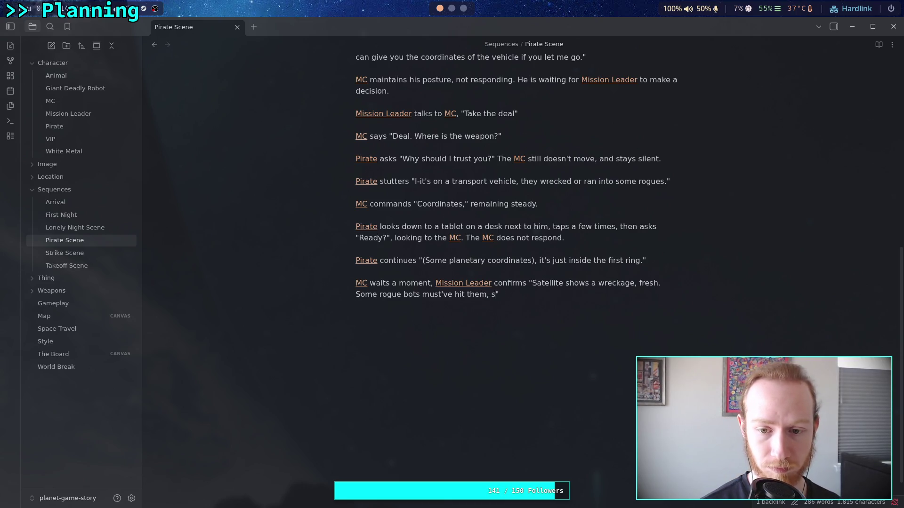
type("anging ar")
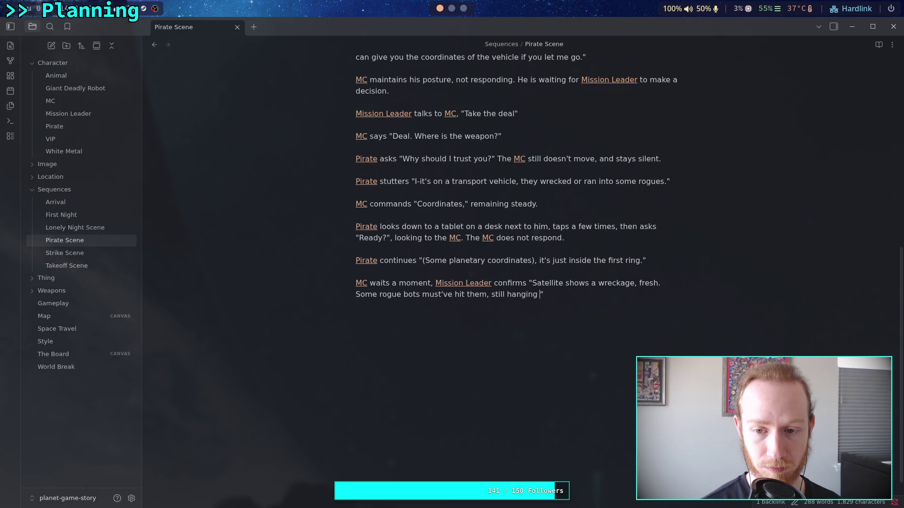
type("ound the ar")
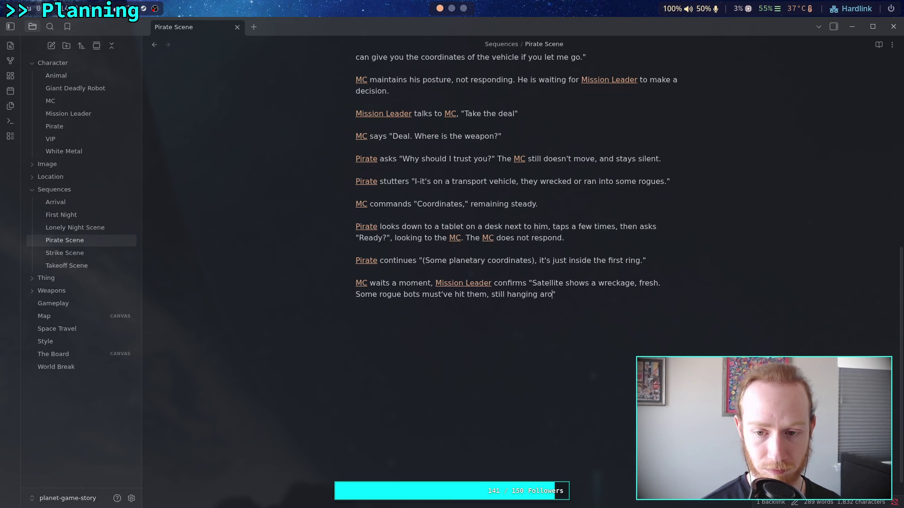
type("ea.")
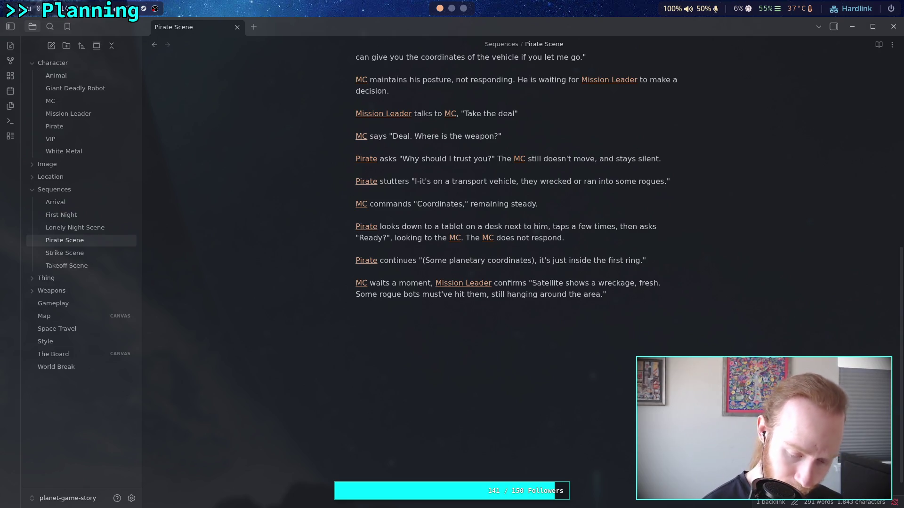
Step: Write that MC takes one hand off his weapon, keeping it trained on Pirate, and takes a device from his back
type("[[MC")
key("Return")
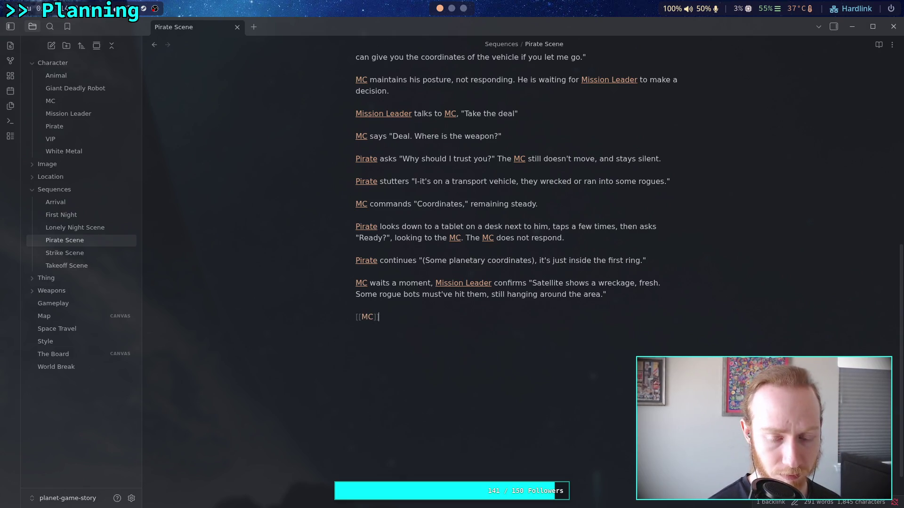
type("MC tak")
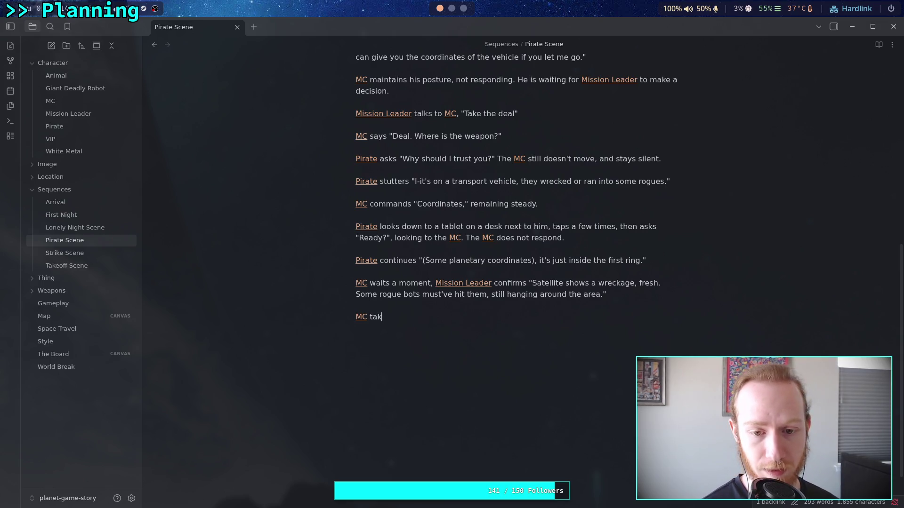
type("es his hand")
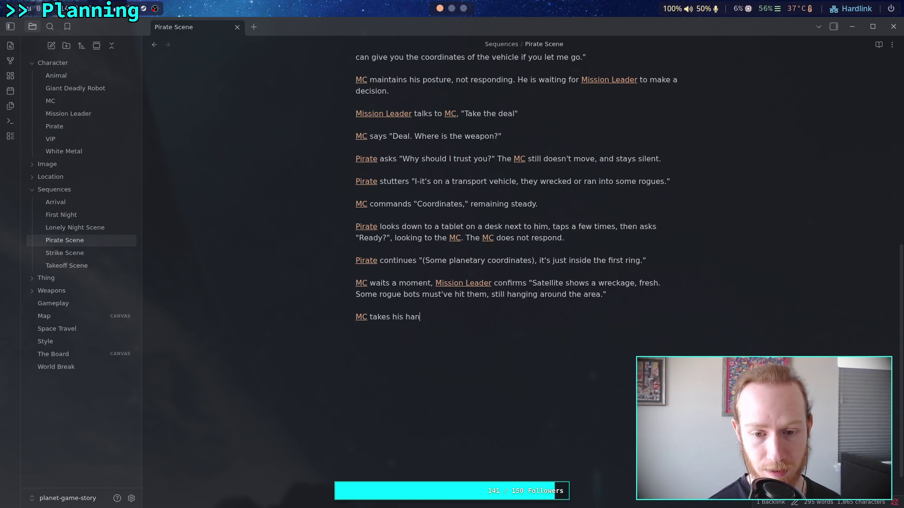
key("ctrl+BackSpace")
key("ctrl+BackSpace")
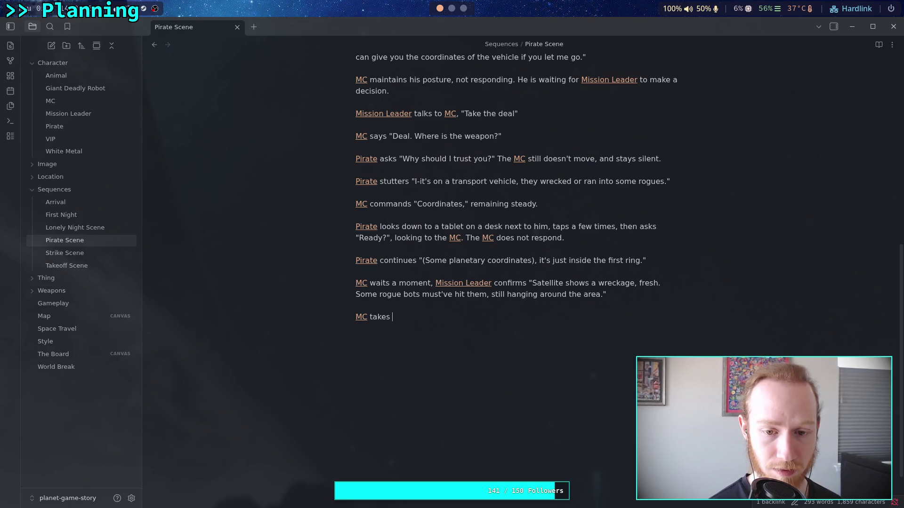
type("one hand off the")
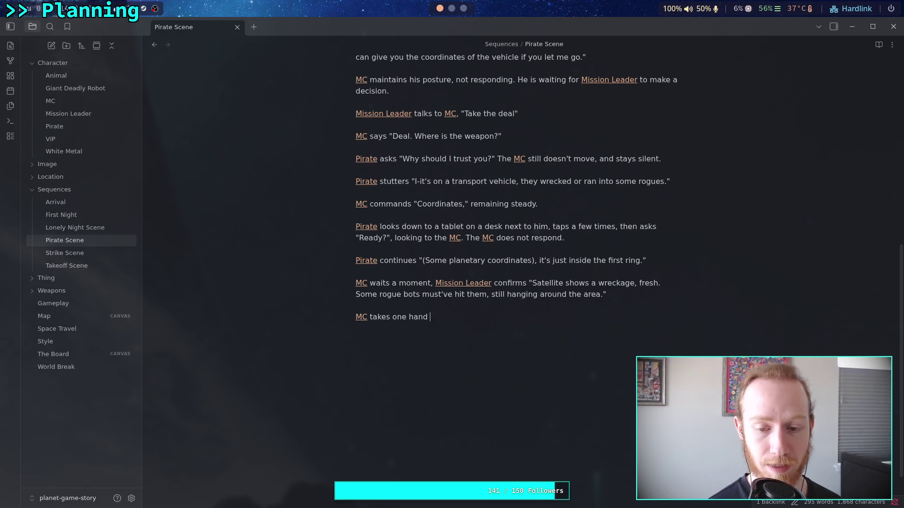
key("BackSpace")
key("BackSpace")
key("BackSpace")
type("his weapon, ")
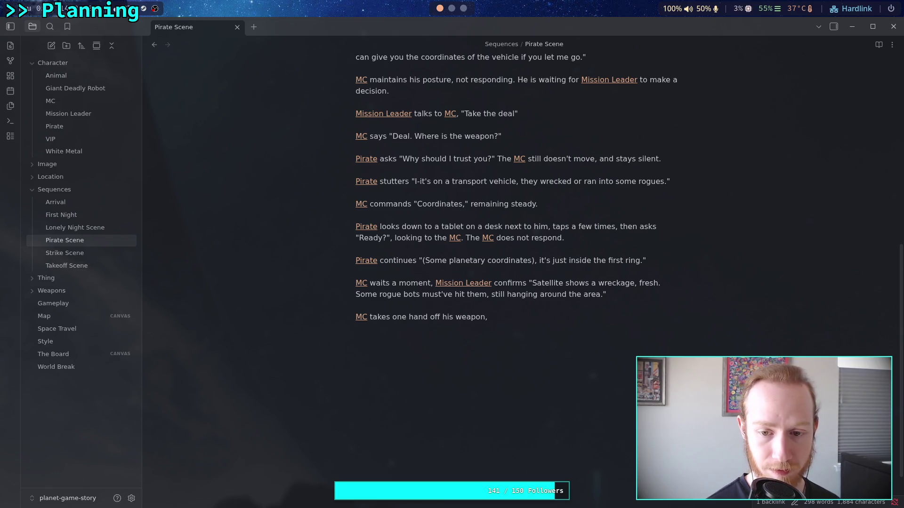
type("keeping t")
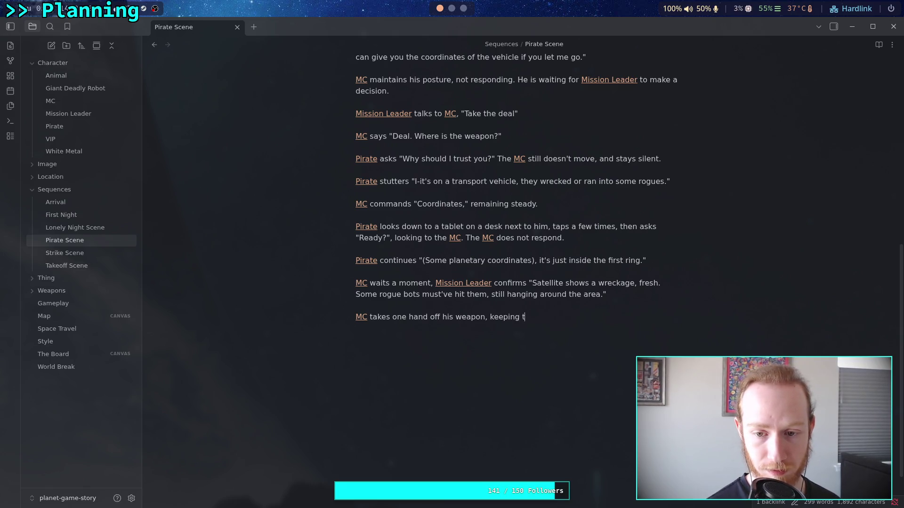
key("BackSpace")
type("it train")
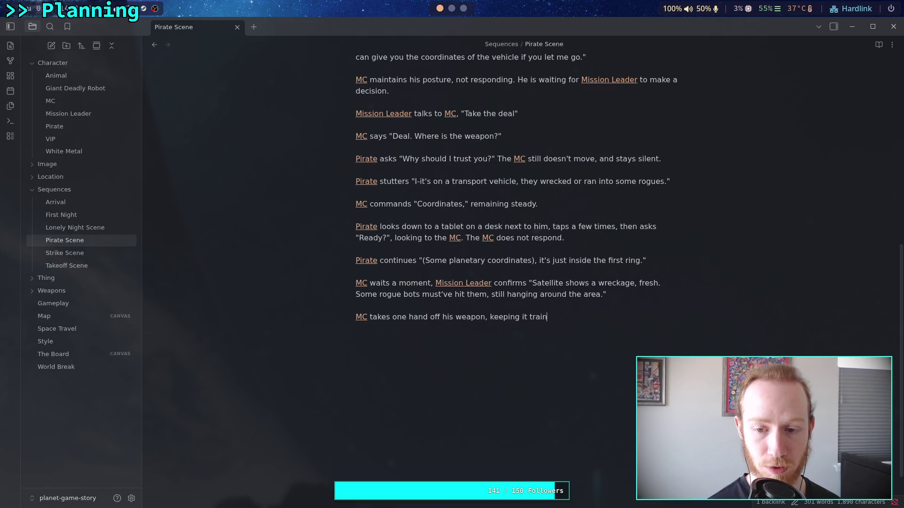
type("ed on the")
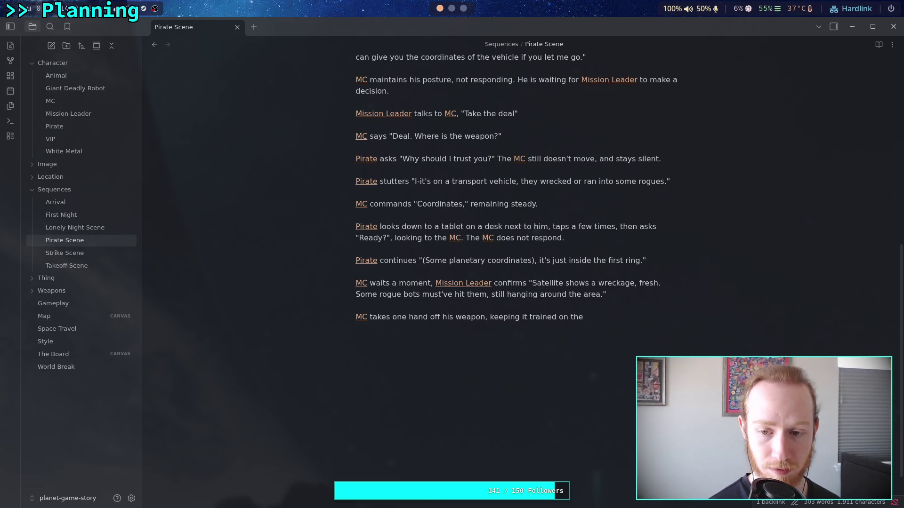
type(" [[Pirate")
key("Return")
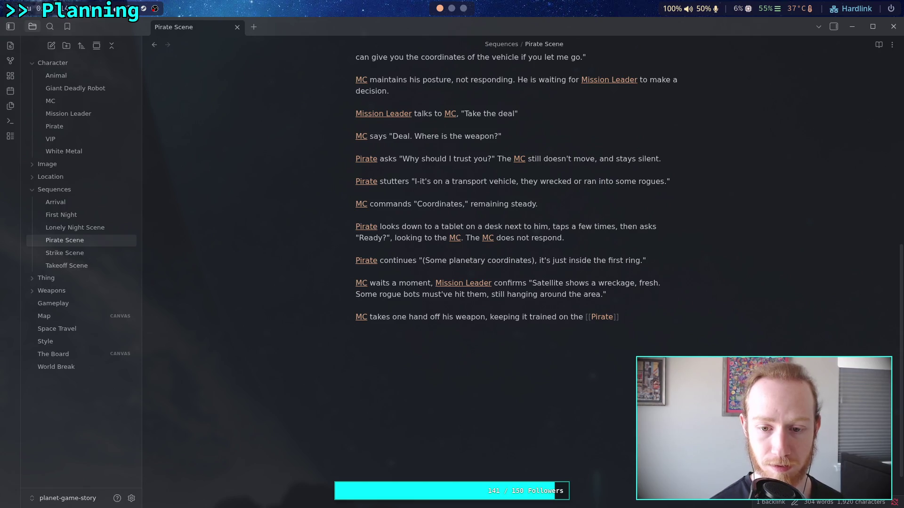
type(", and ")
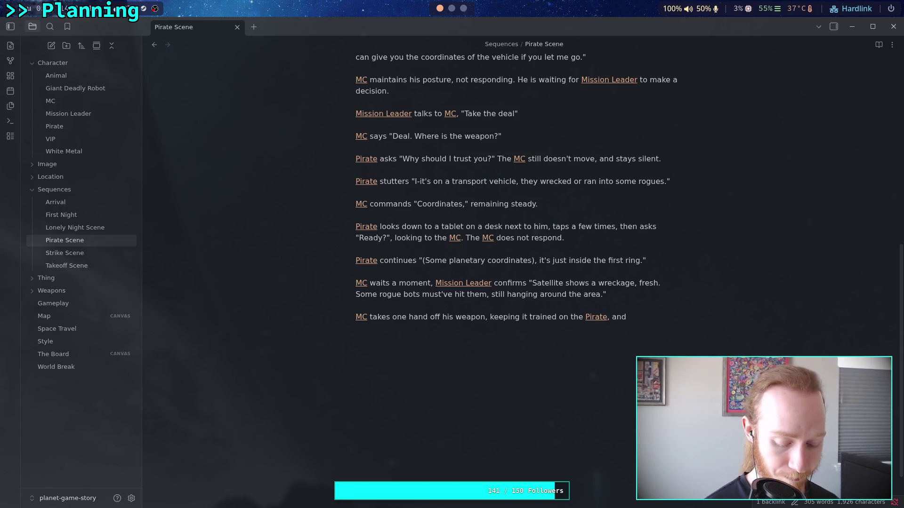
type("takes a ")
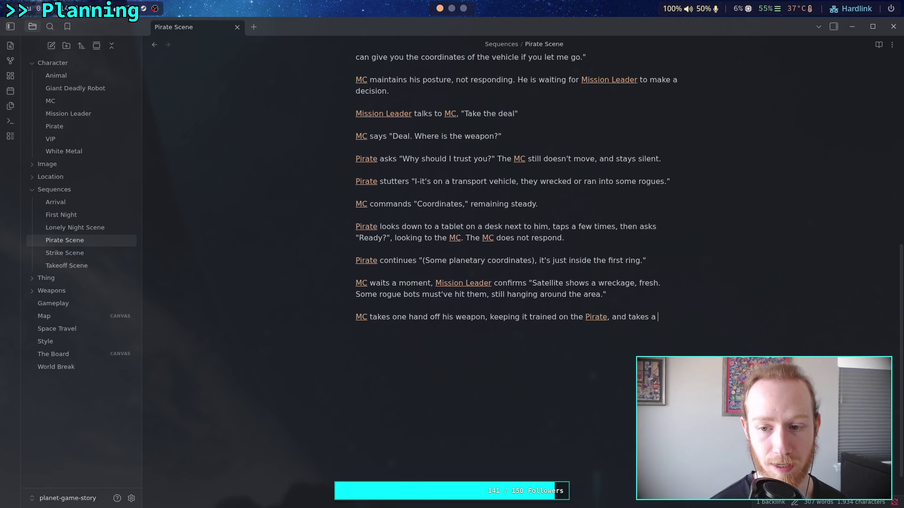
type("device gr")
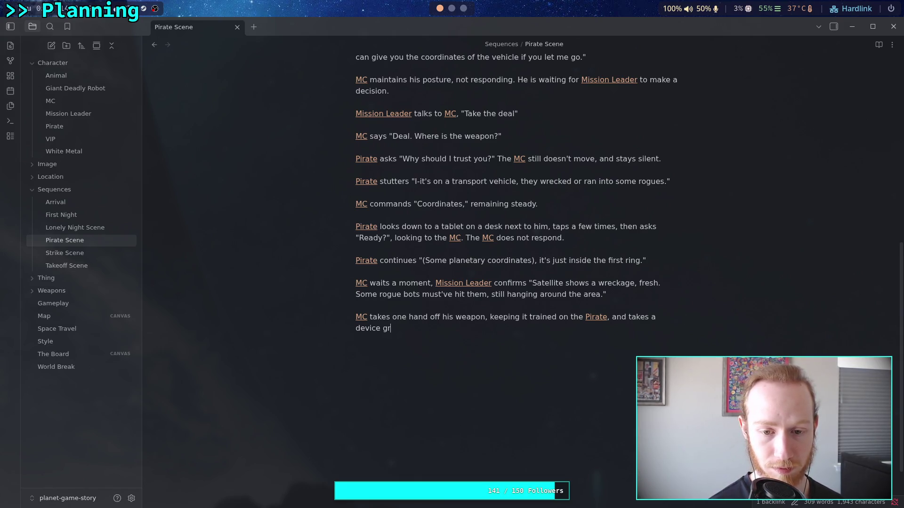
key("BackSpace")
key("BackSpace")
type("from his ")
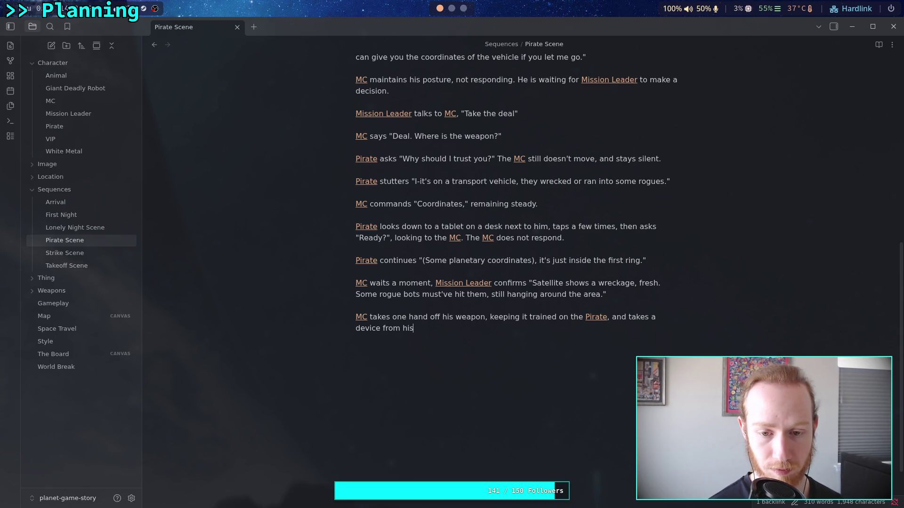
type("back")
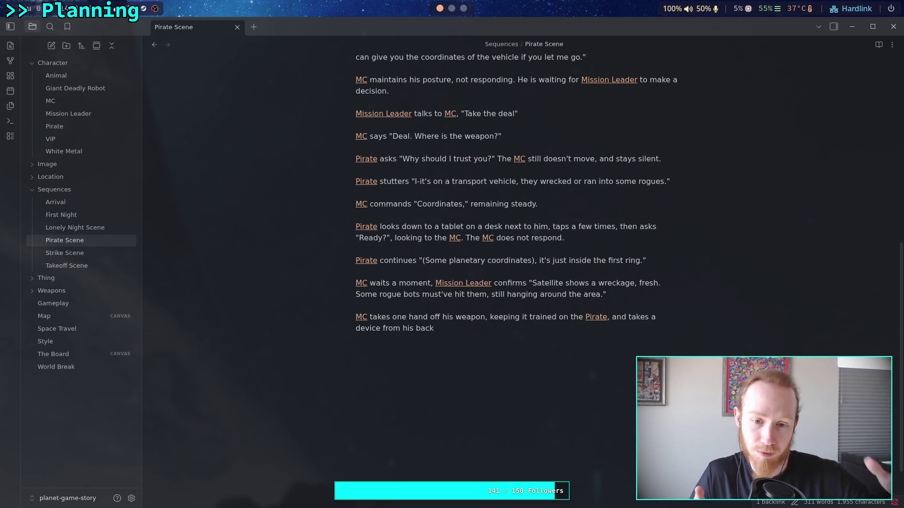
Step: Add "slowly, showing his empty hand, but", change "it" to "his weapon", and end with "left side."
left_click(489, 318)
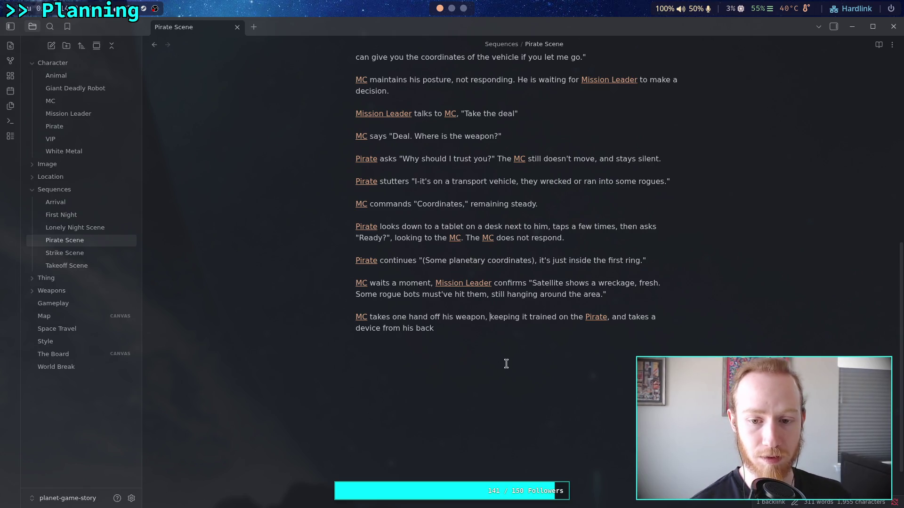
type("slowly, showing his ")
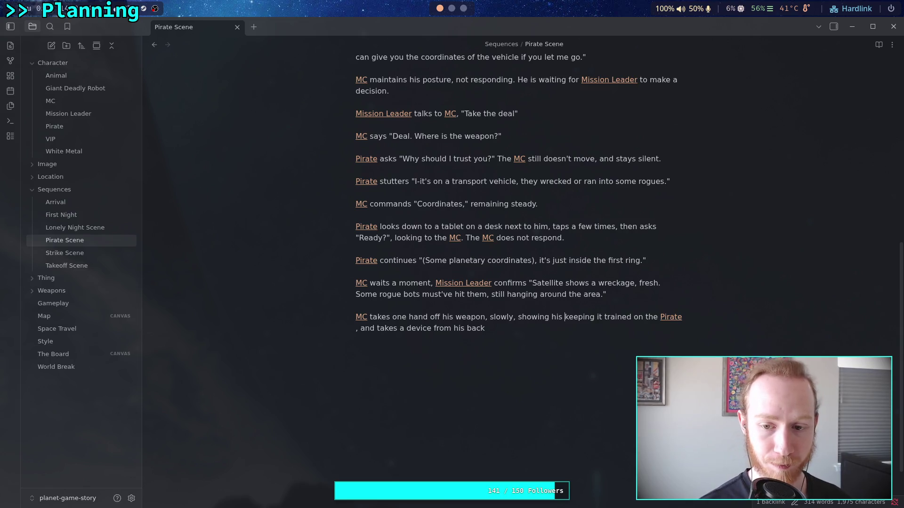
type("em")
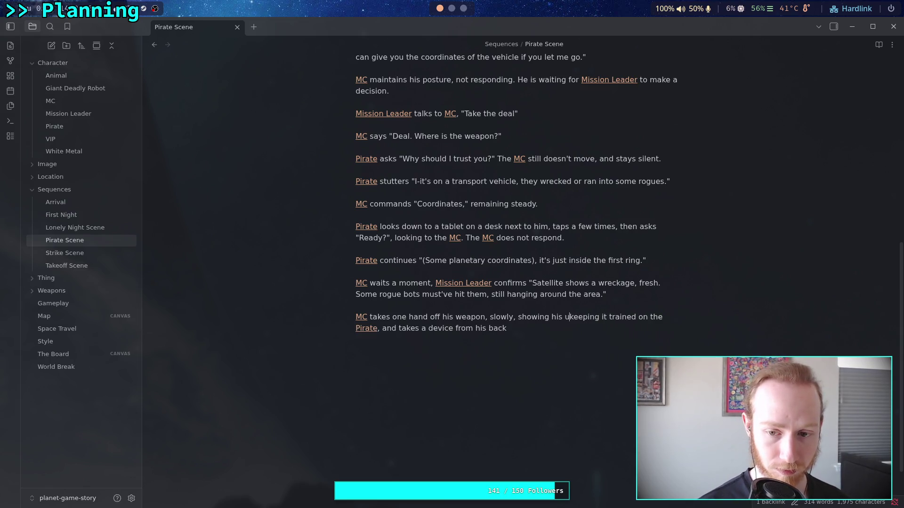
type("pty hand")
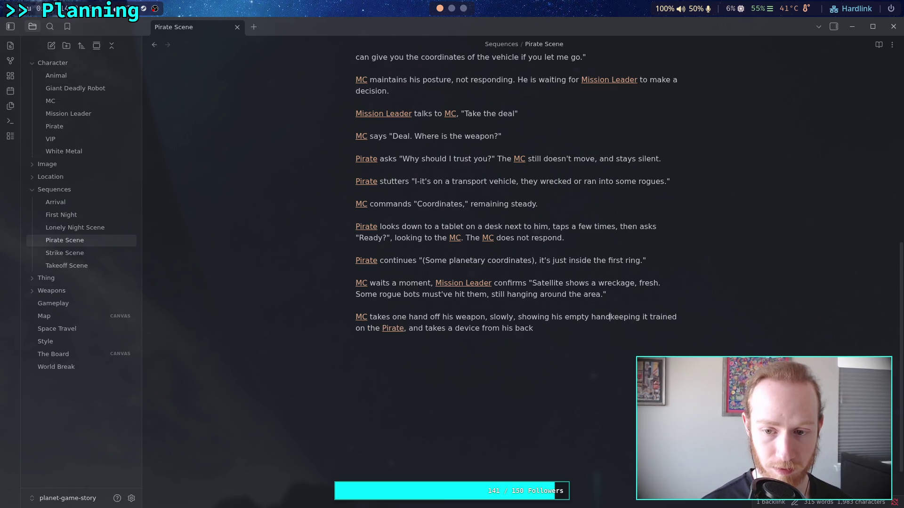
type(", but ")
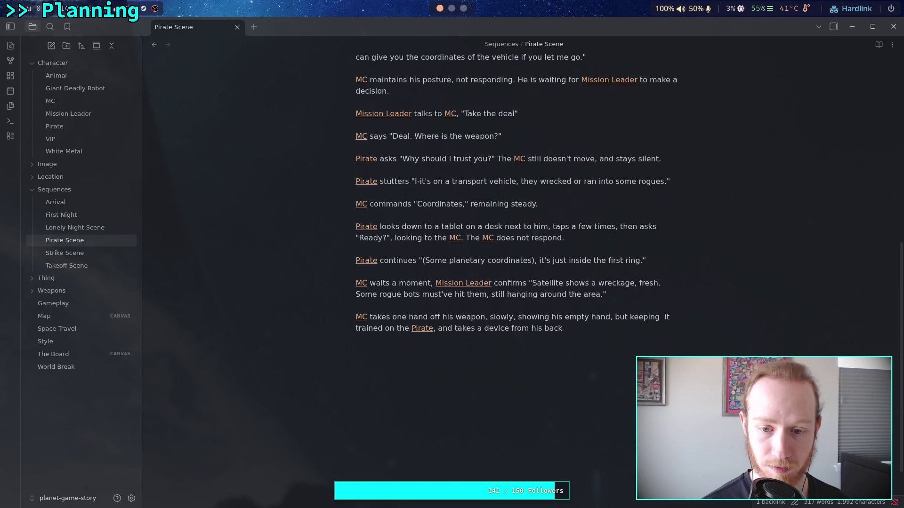
type("  his")
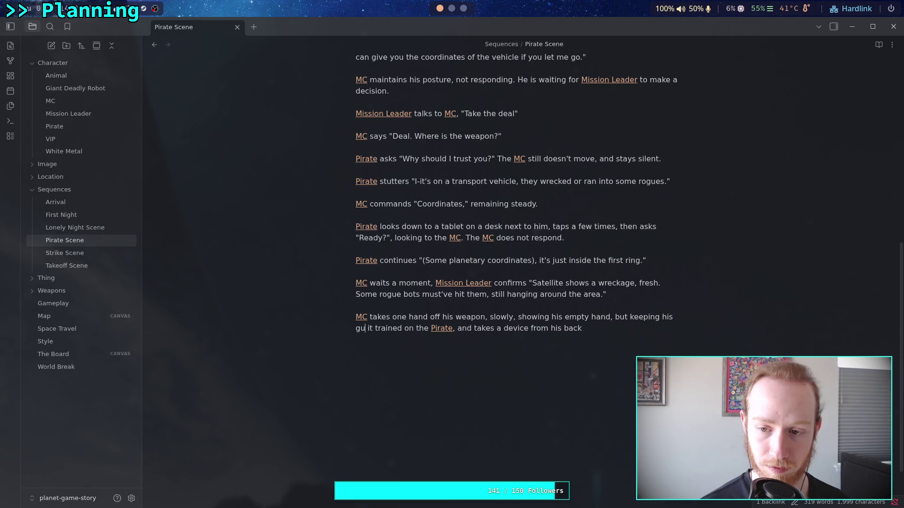
type("ea")
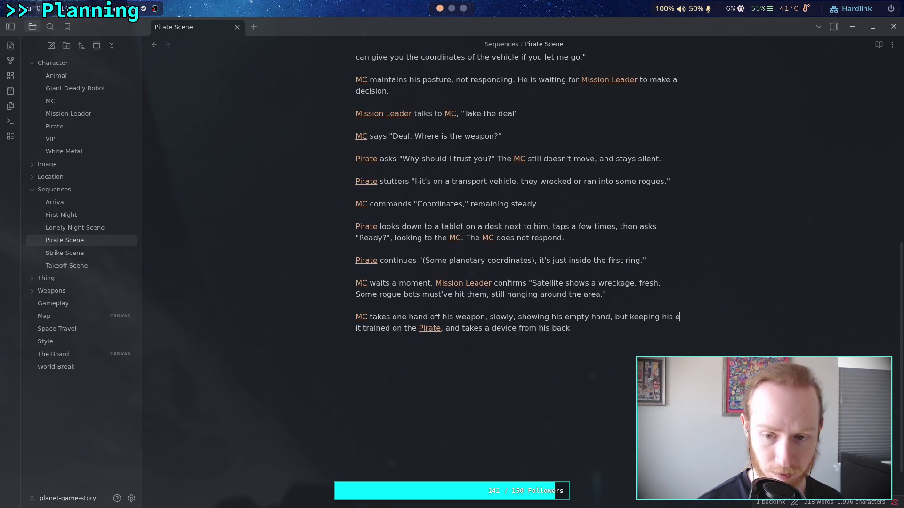
key("BackSpace")
key("BackSpace")
type("weapon")
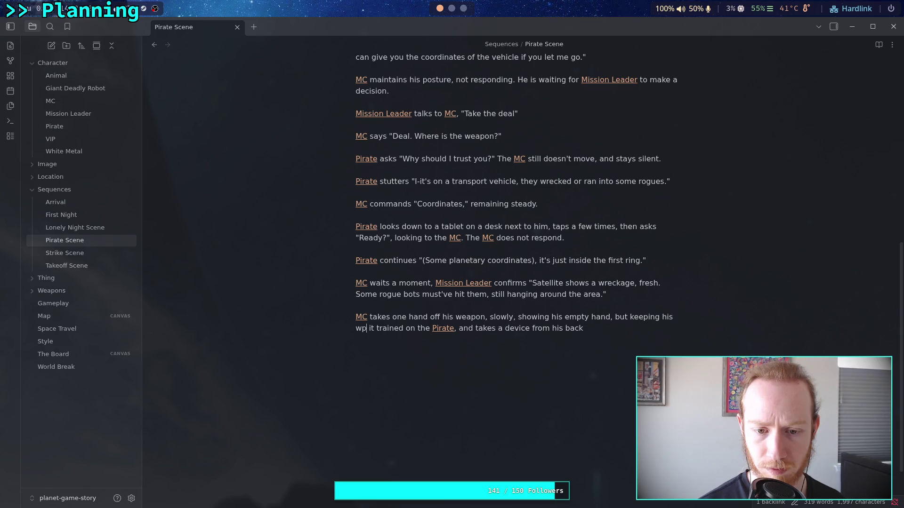
key("Delete")
key("Delete")
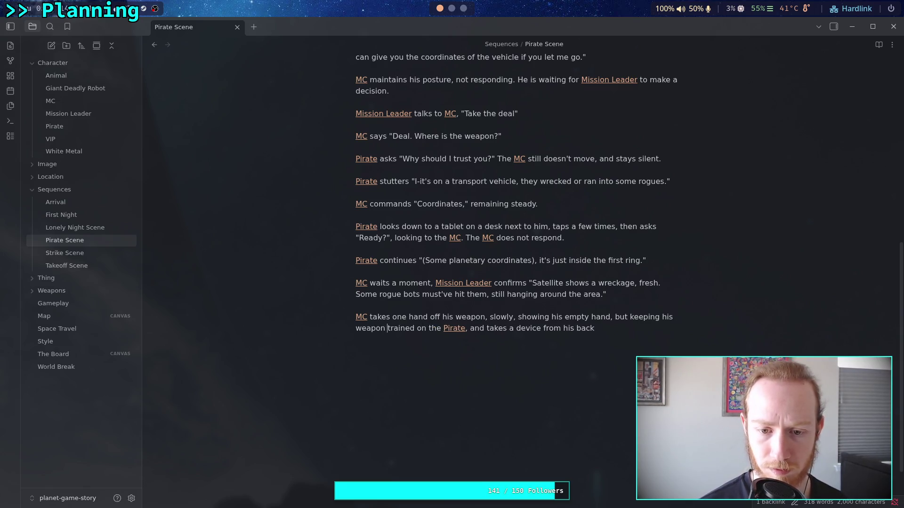
key("Right")
key("Right")
key("Right")
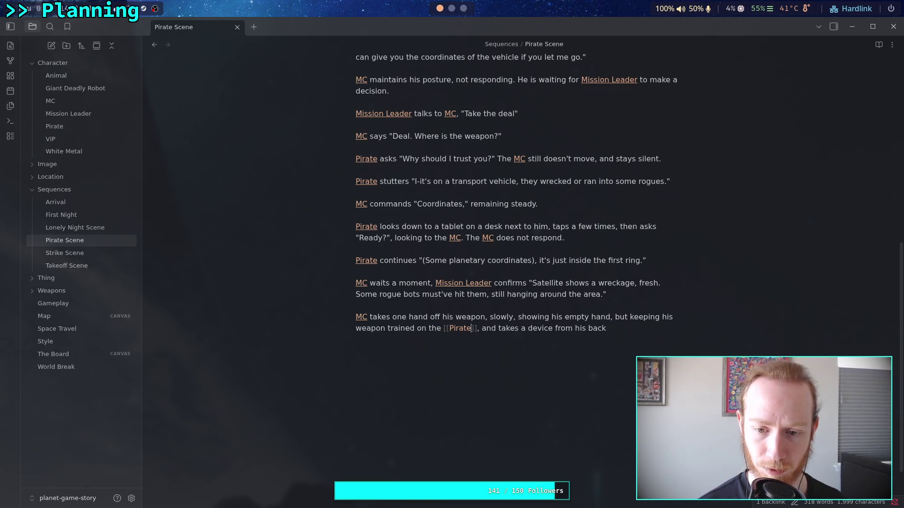
key("Right")
key("Right")
key("Right")
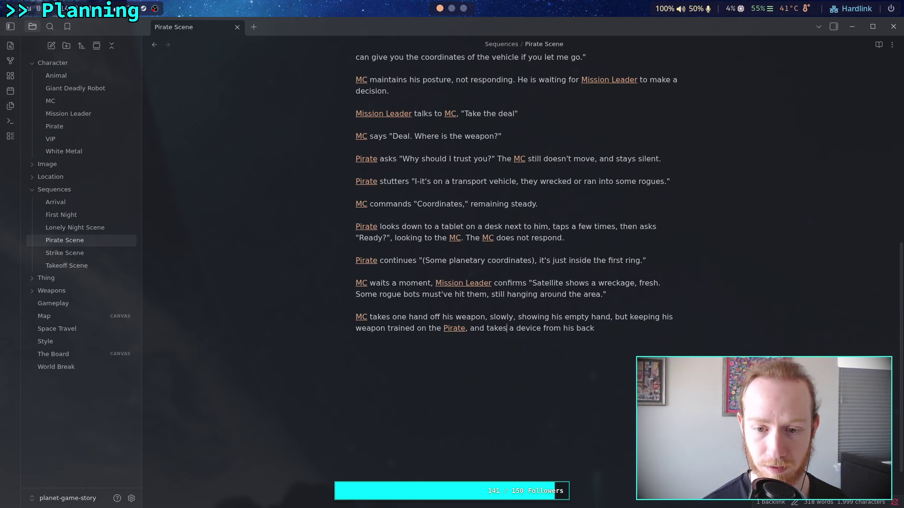
left_click(469, 328)
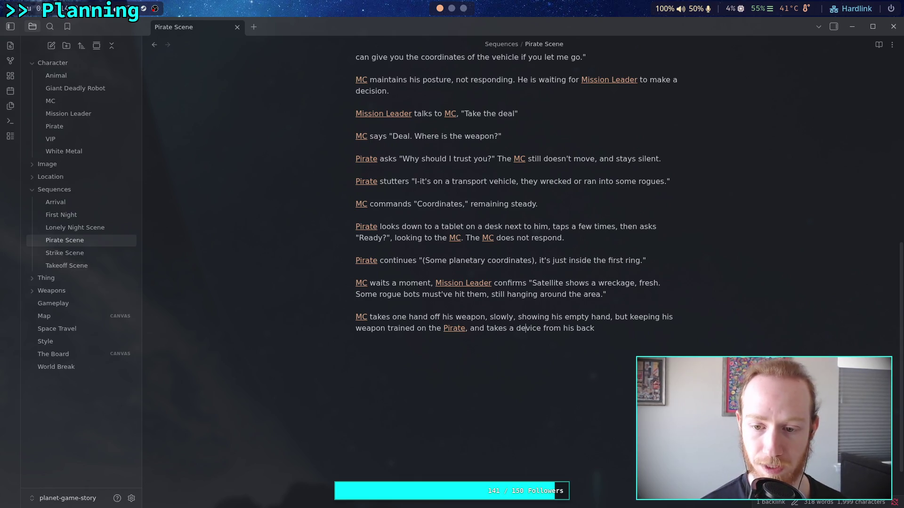
type(" lef")
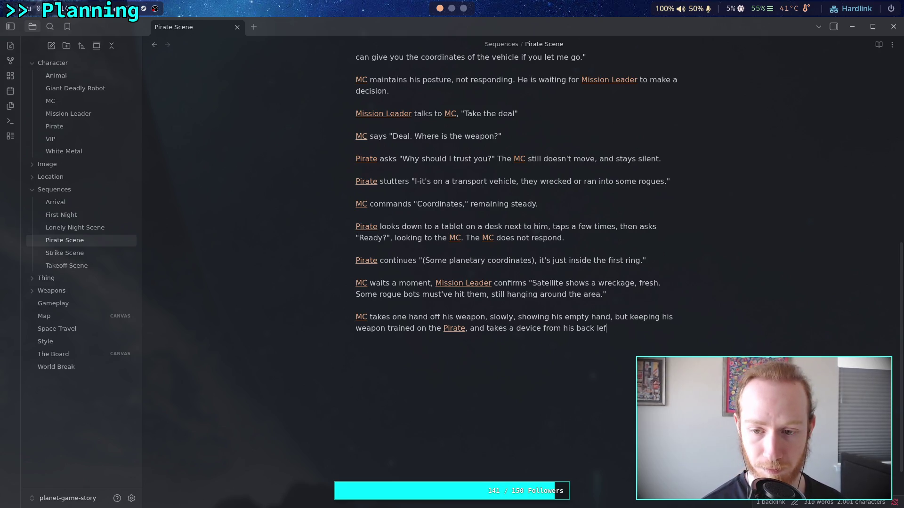
type("t side. ")
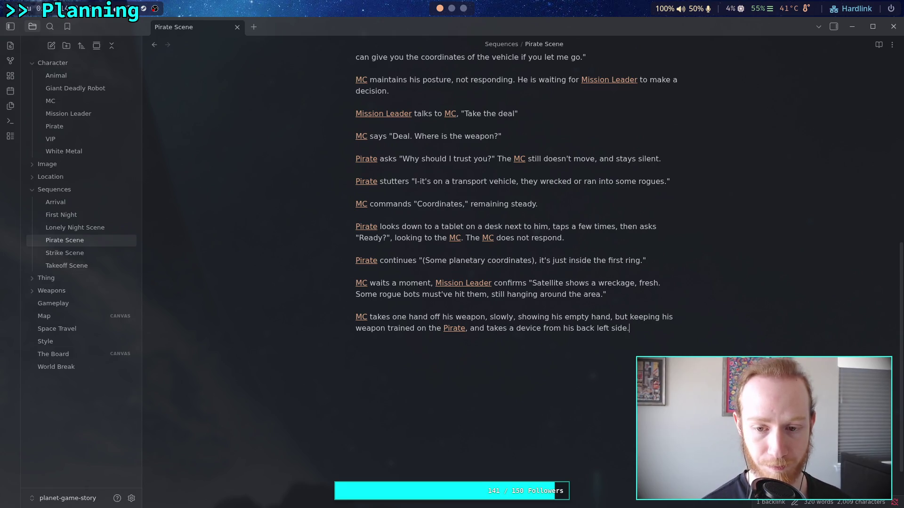
type("The [[MC")
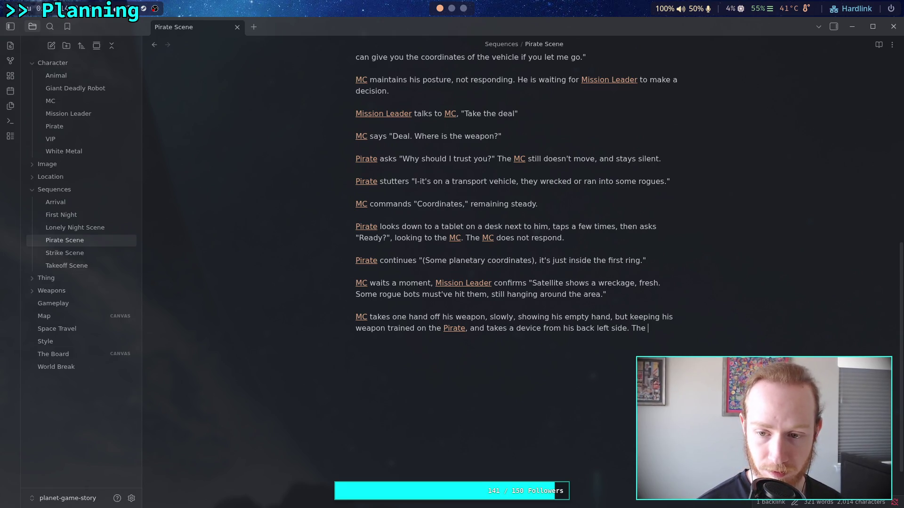
Step: Add that MC is moving slowly and intentionally because he takes the Pirate's threat seriously
key("Return")
type("is ")
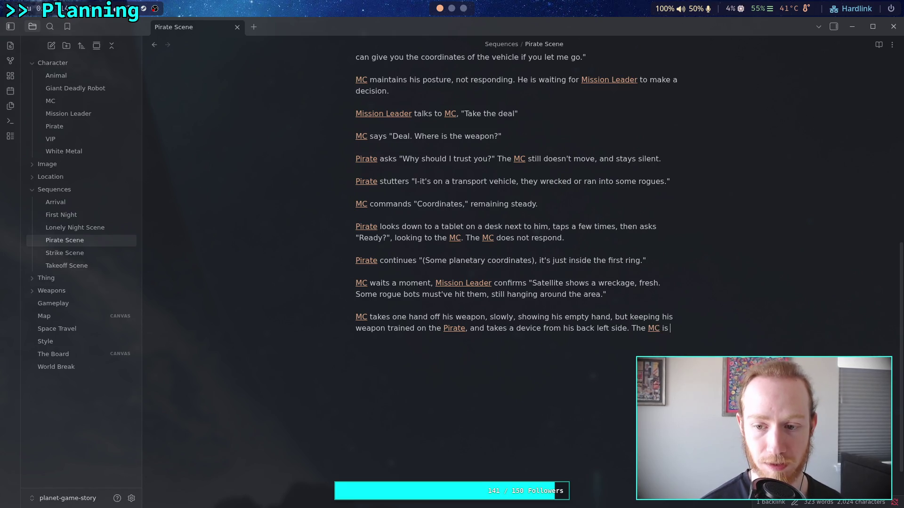
type("moving slowly")
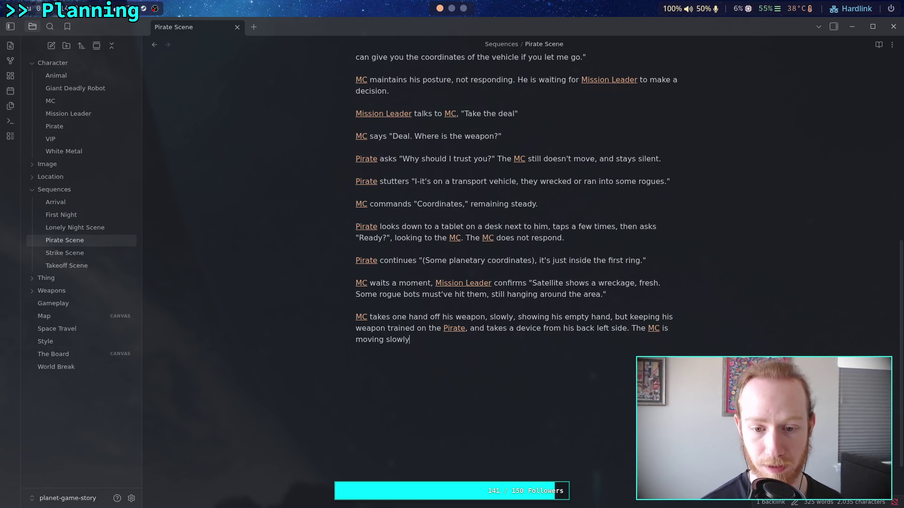
type(" and inten")
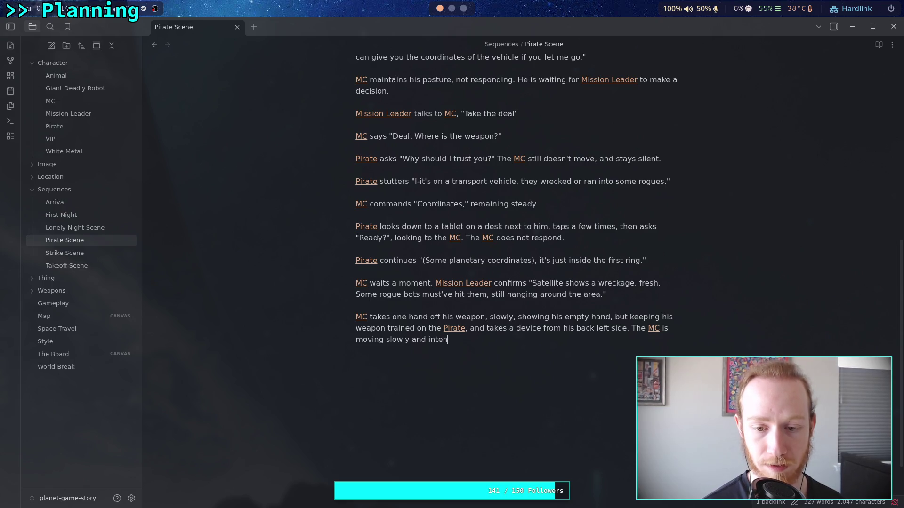
type("tion")
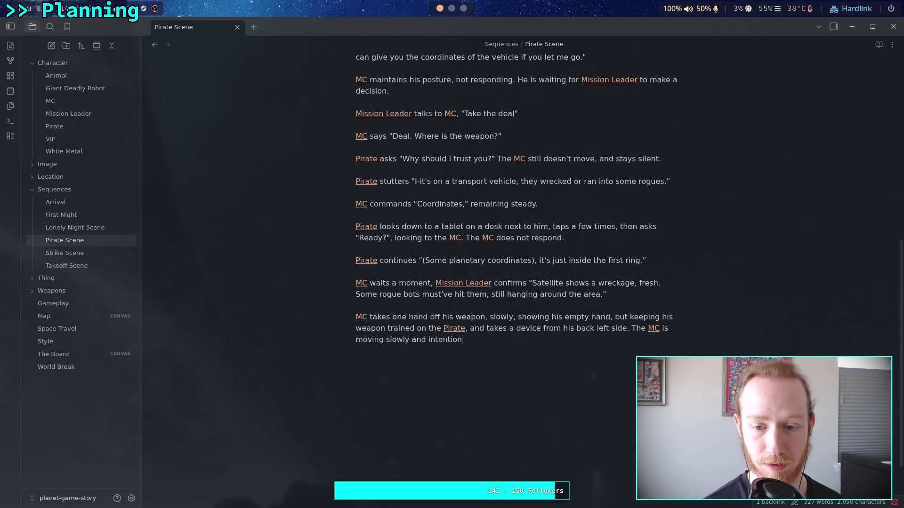
type("ally because ")
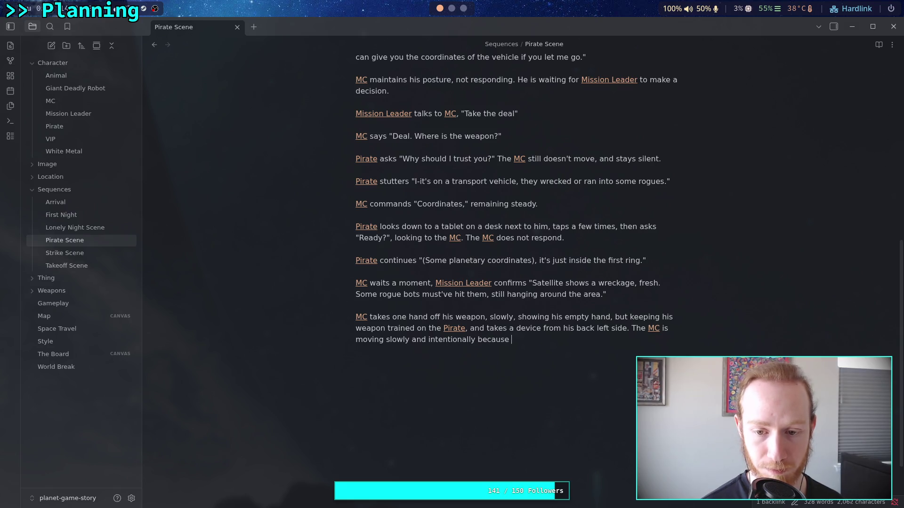
type("he takes the ")
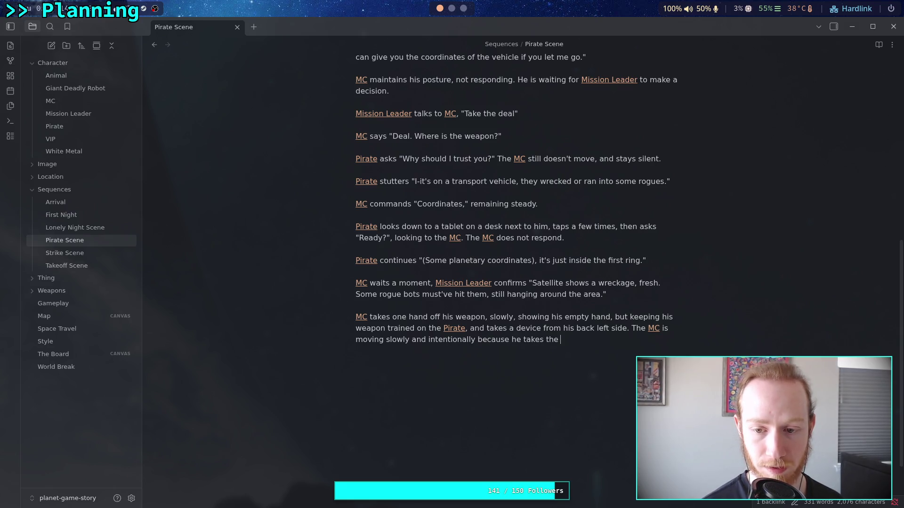
type("threat of")
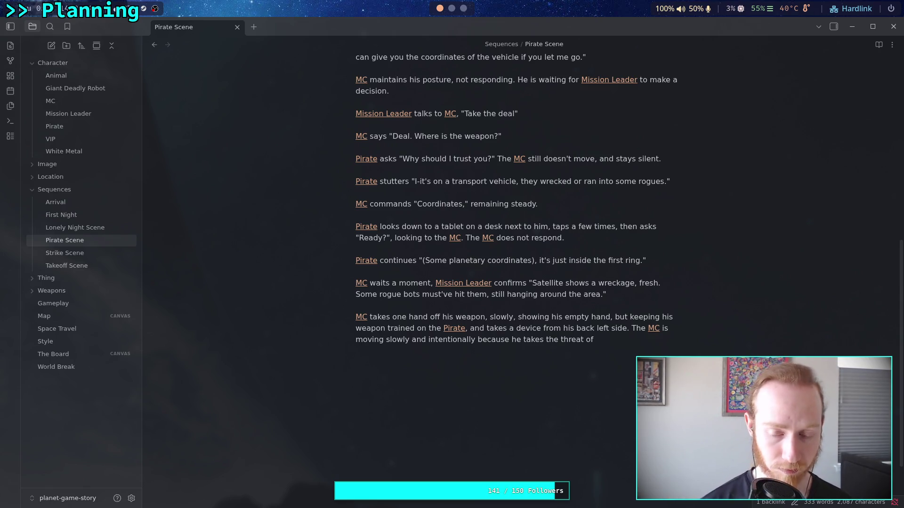
type("[[Pr")
key("Return")
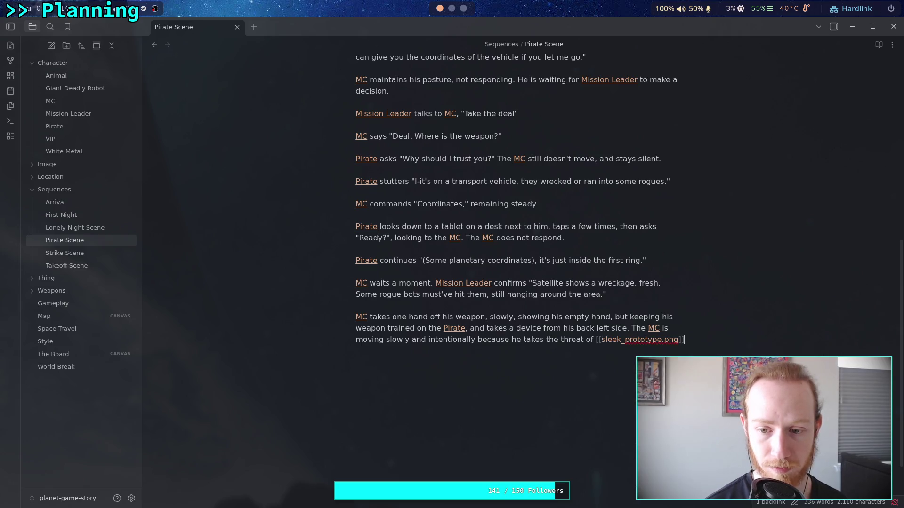
key("BackSpace")
key("BackSpace")
key("BackSpace")
type("P")
key("Return")
type("seri")
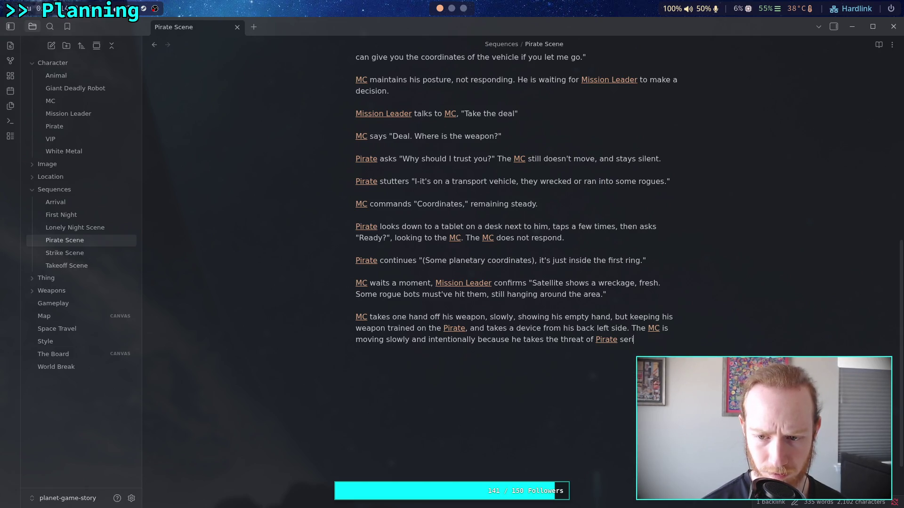
type("ously.")
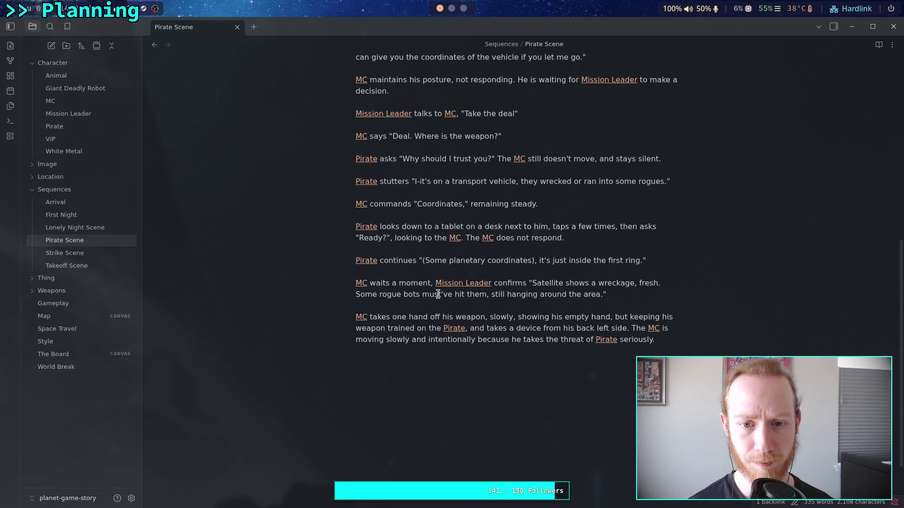
Step: Go to the top of the note and end MC's "Where is the weapon" with a period
scroll(449, 306, "up", 3)
scroll(449, 306, "up", 5)
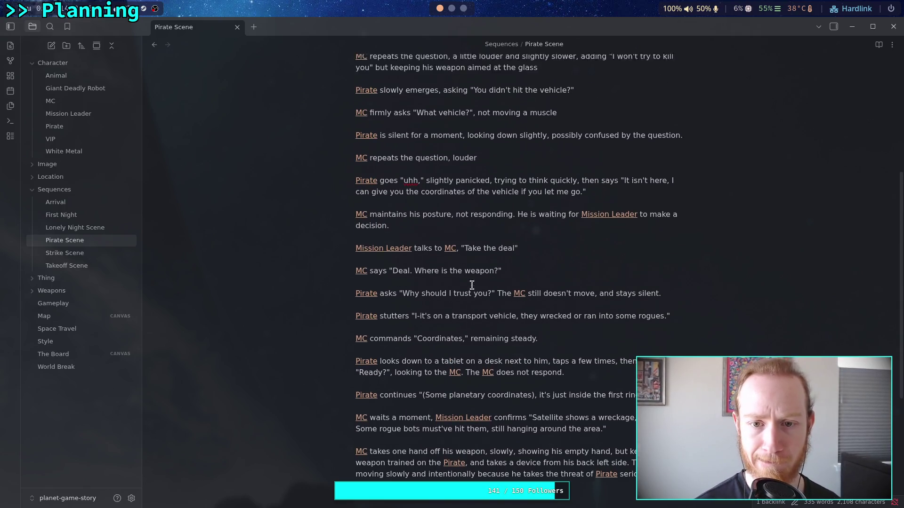
scroll(522, 297, "up", 3)
scroll(523, 296, "up", 3)
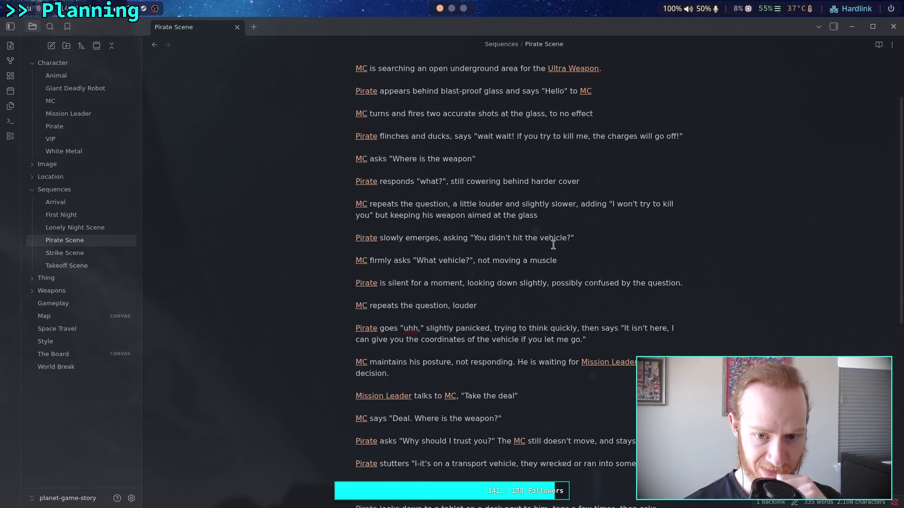
scroll(555, 242, "up", 3)
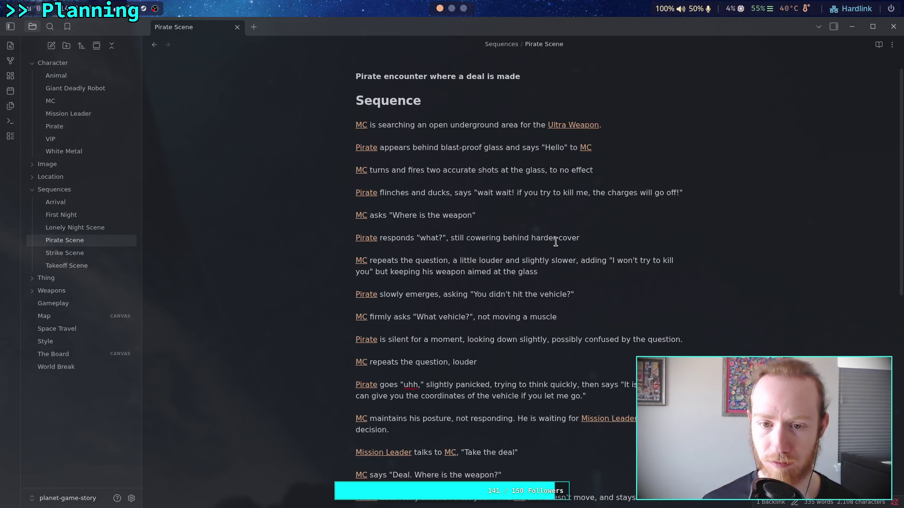
left_click(529, 215)
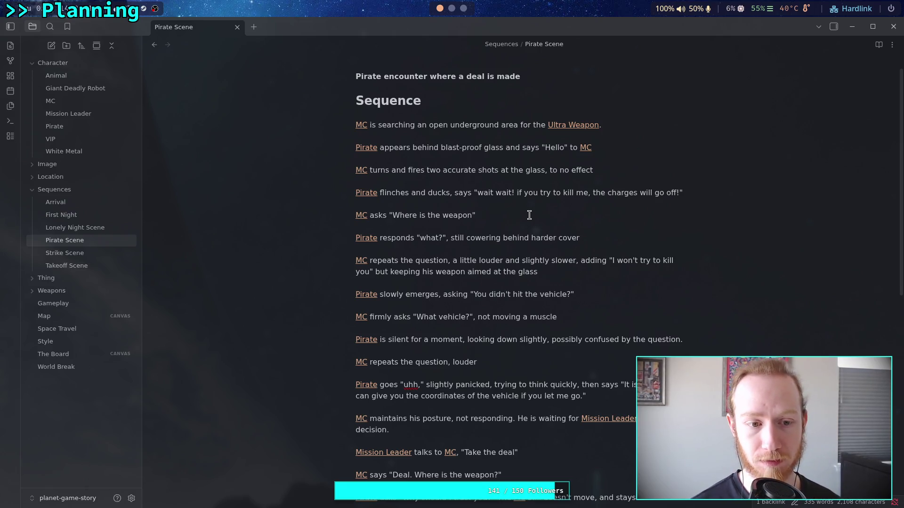
type(".")
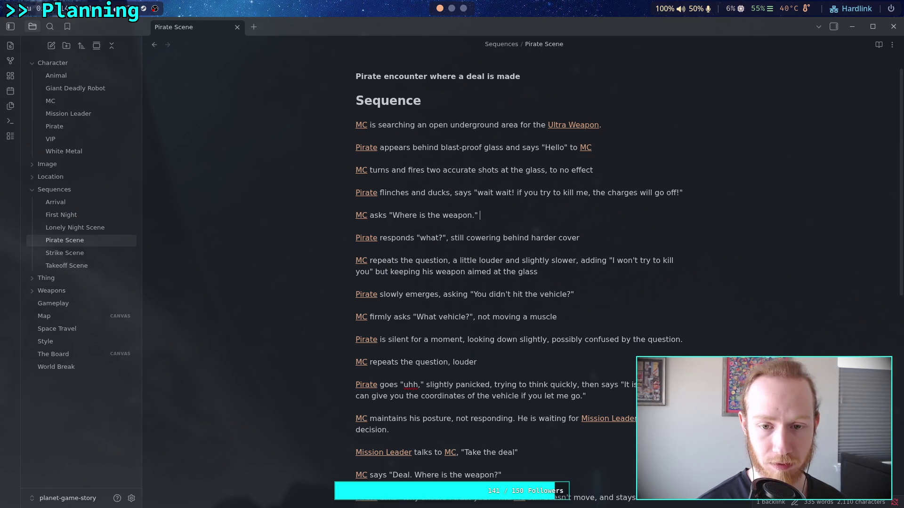
type(" [[Mis")
Step: Add that Mission Leader quietly whispers to MC "be steady"
key("Return")
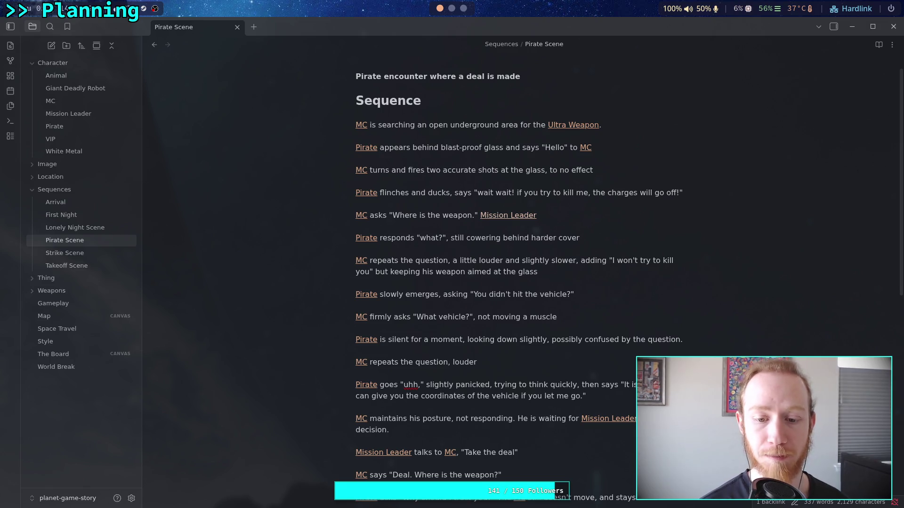
type("qu")
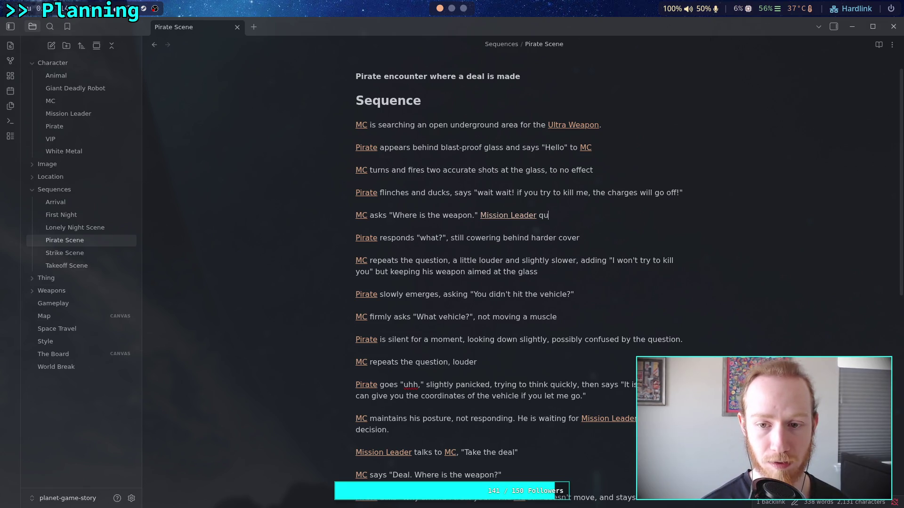
type("ietly wisper")
key("BackSpace")
key("BackSpace")
key("BackSpace")
type("hispers to [[MC")
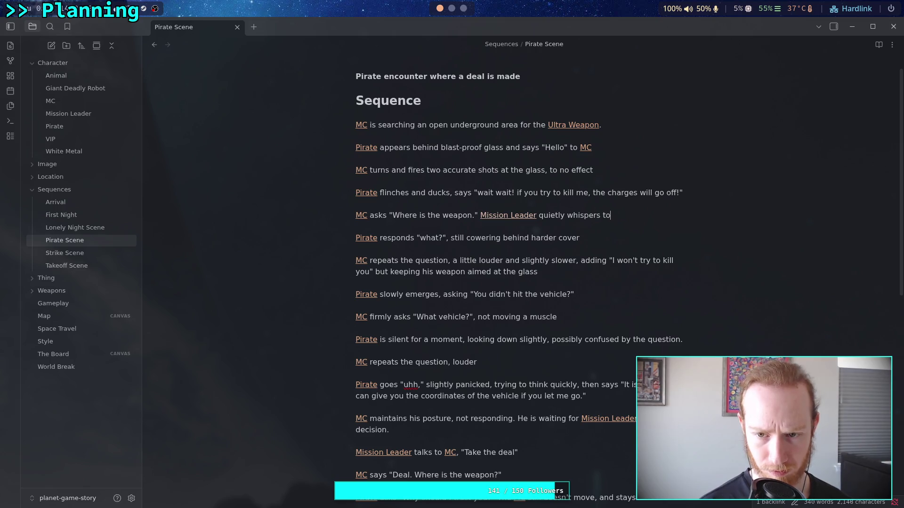
key("Return")
type("\"")
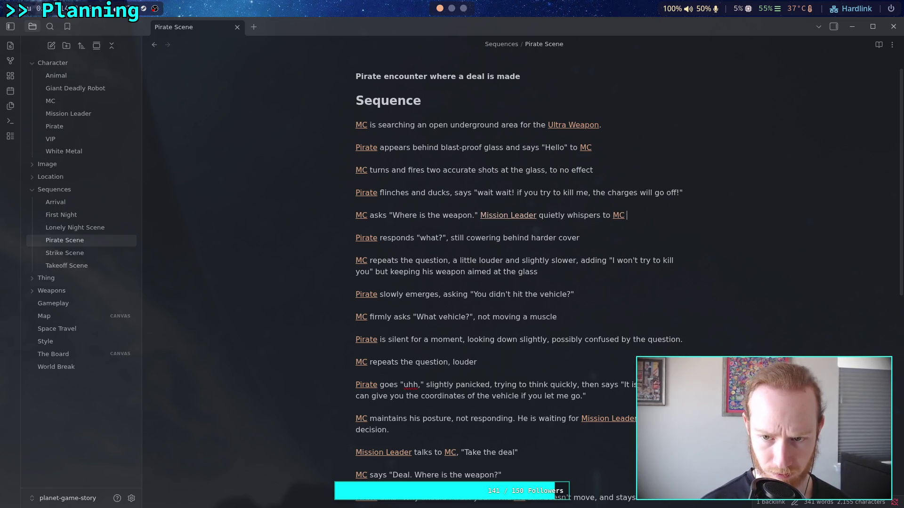
type("steady,")
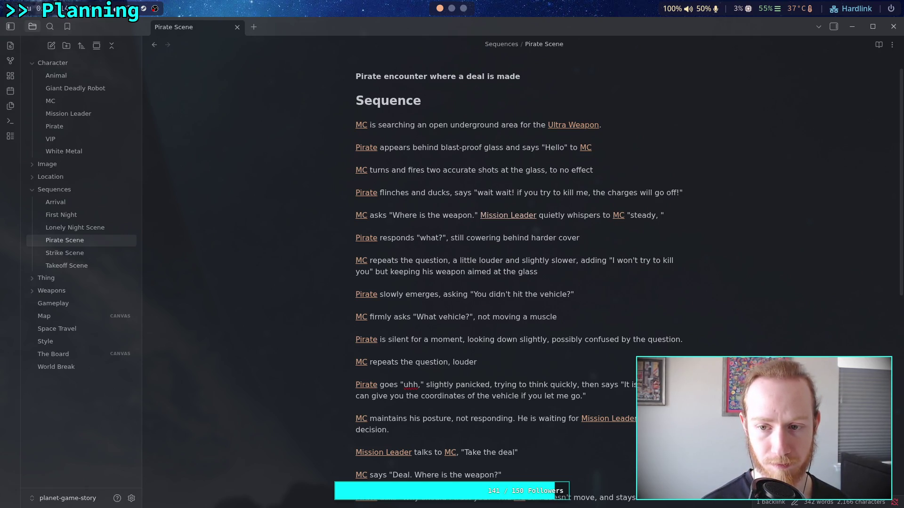
key("BackSpace")
key("BackSpace")
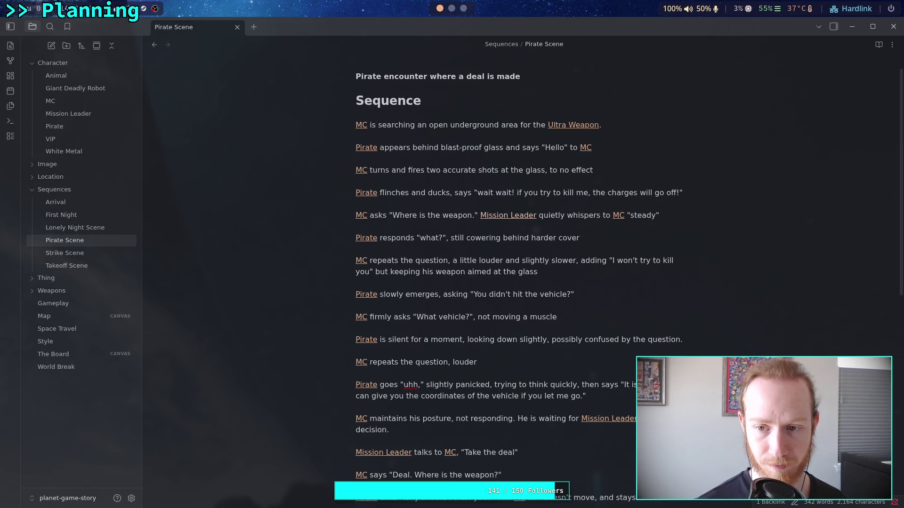
type("be")
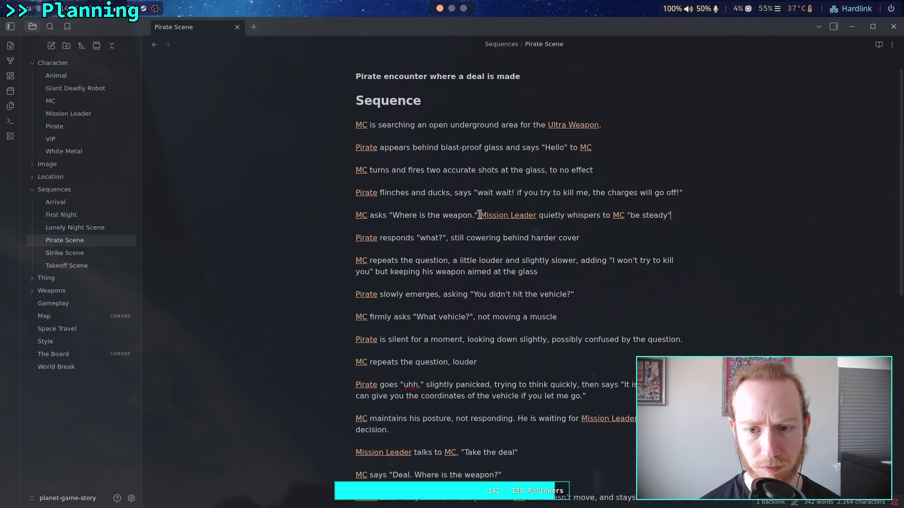
Step: Move MC's weapon question to after the whispered "be steady"
left_click_drag(479, 215, 351, 216)
key("ctrl+c")
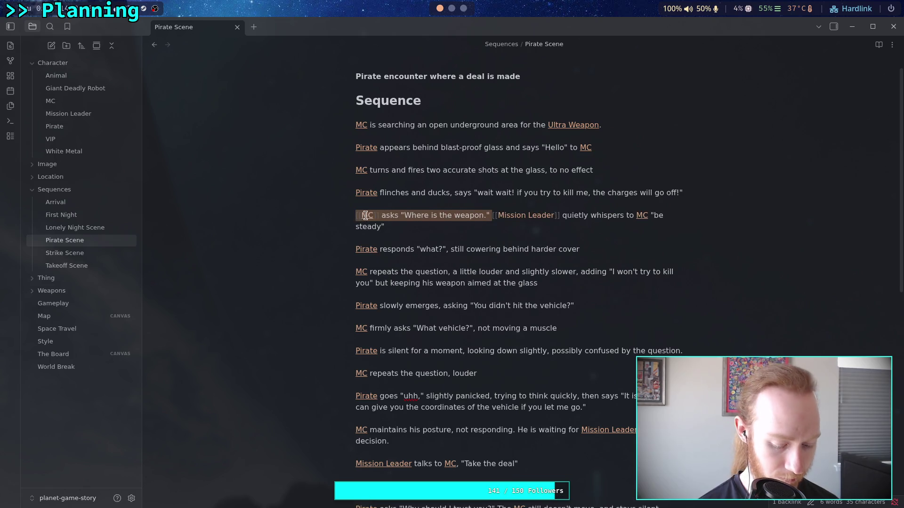
key("BackSpace")
left_click(596, 215)
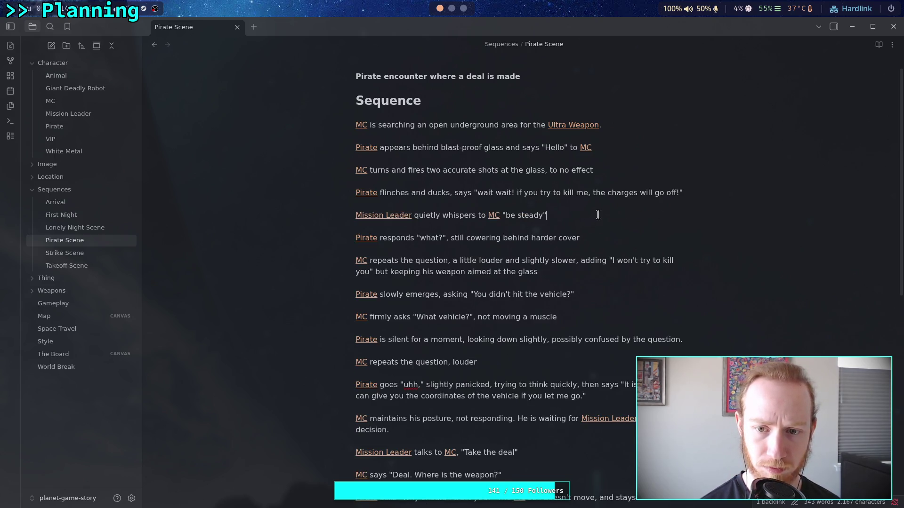
type(".")
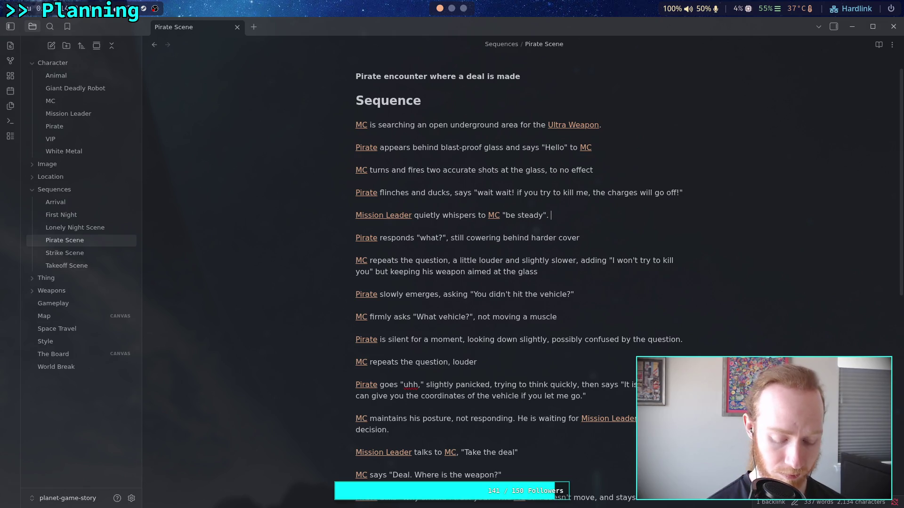
key("ctrl+v")
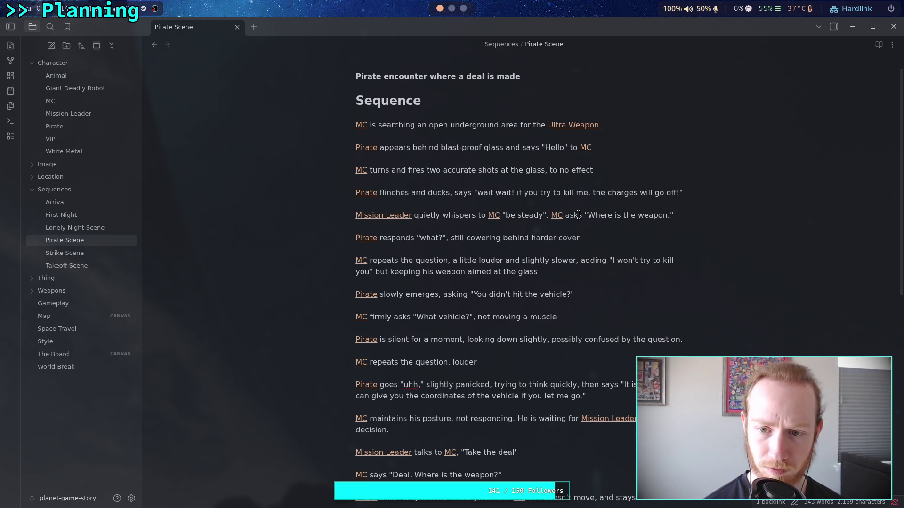
Step: Reword it to MC calmly asks "Where is the weapon?" with a question mark
left_click_drag(576, 215, 565, 215)
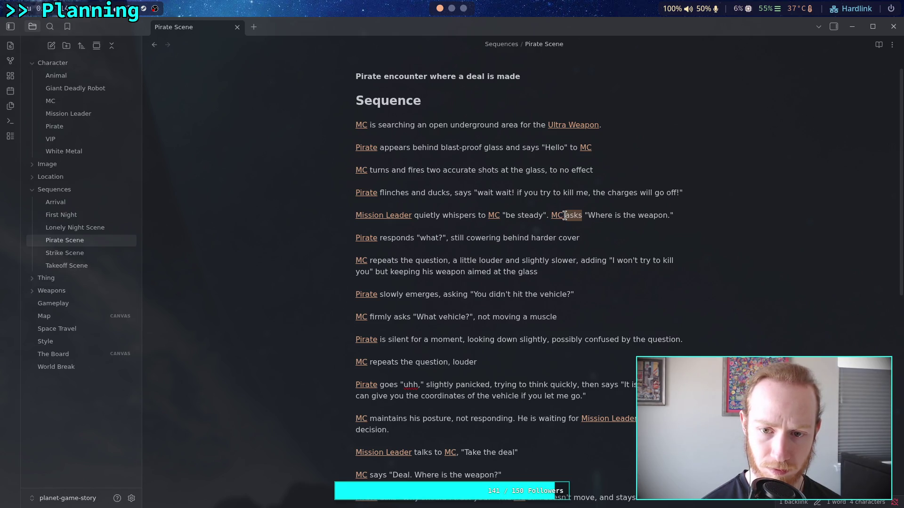
type("calmly asks")
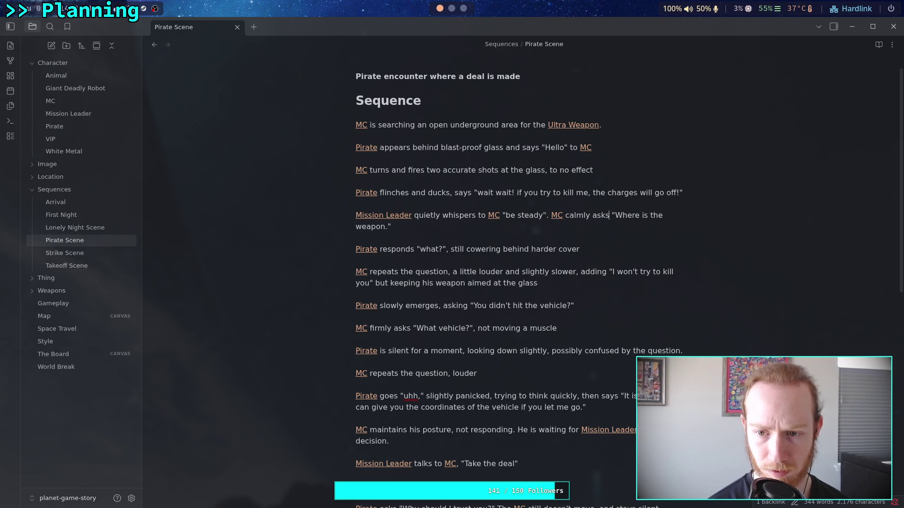
key("BackSpace")
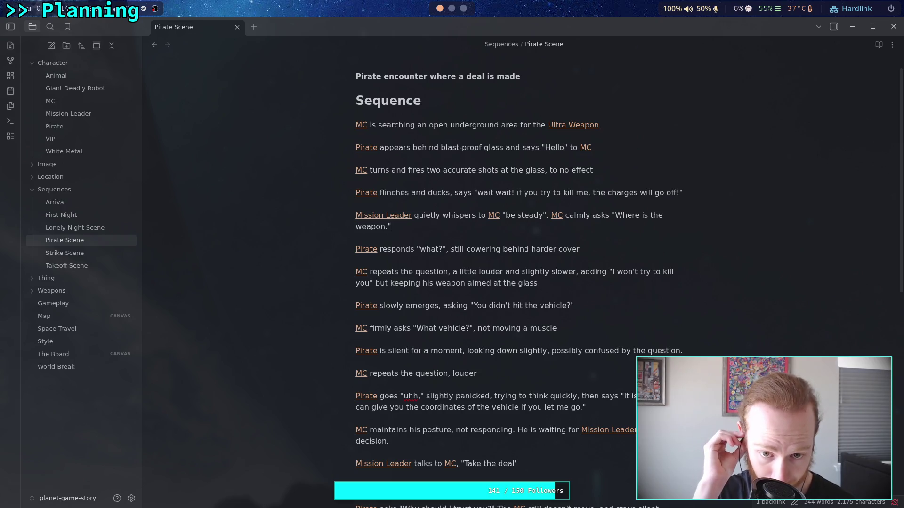
key("BackSpace")
type("?")
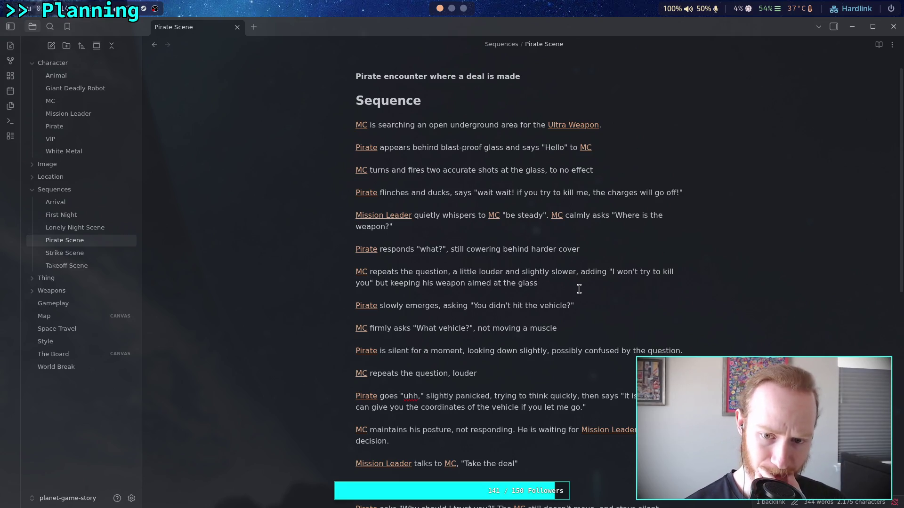
scroll(577, 285, "down", 2)
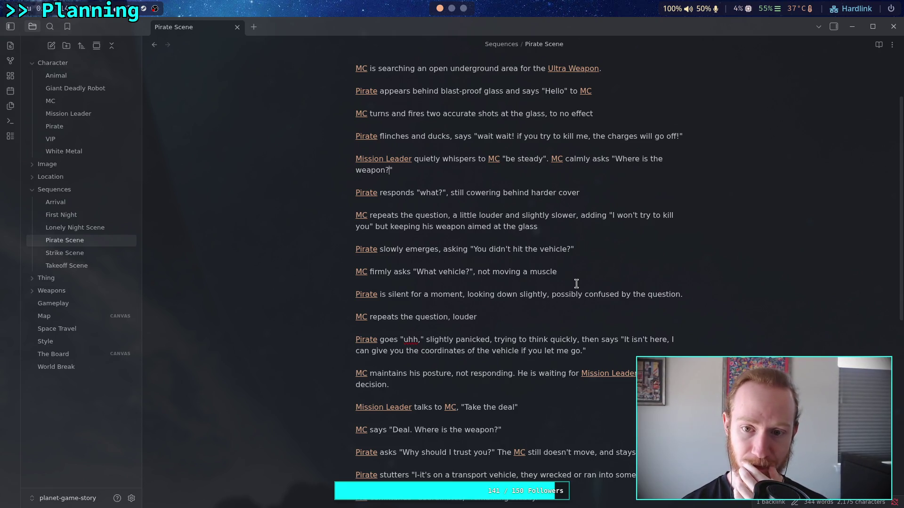
Step: Change the whisper to "Steady" and insert "slightly relaxes, and" before MC calmly asks
left_click_drag(521, 159, 506, 158)
type("S")
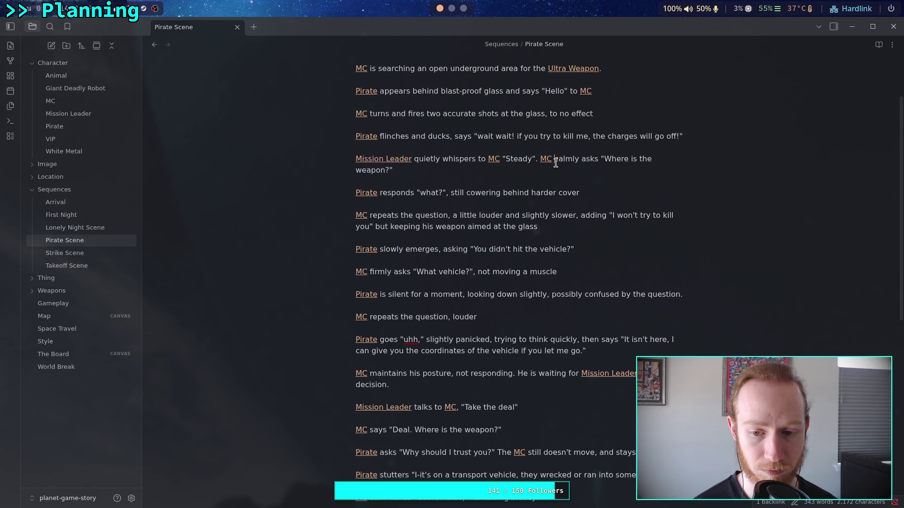
type("slightly relaxes, and")
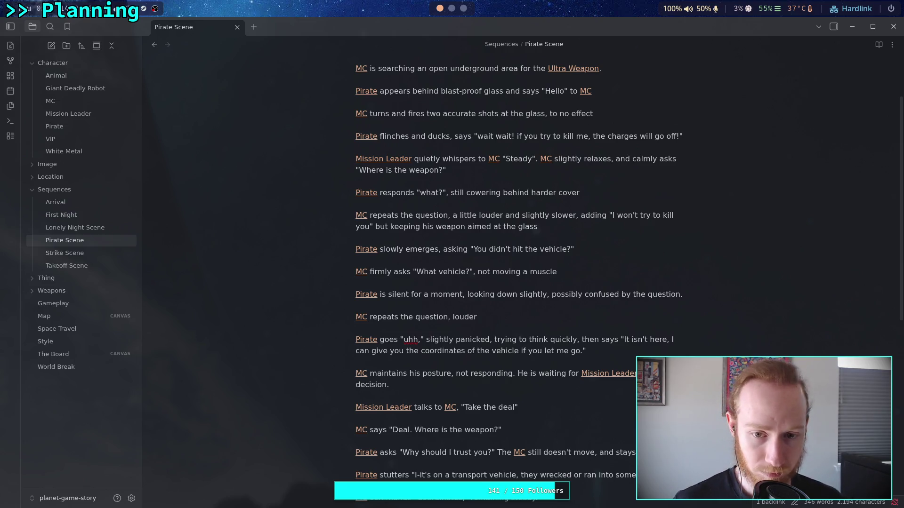
scroll(591, 278, "down", 1)
scroll(590, 278, "down", 2)
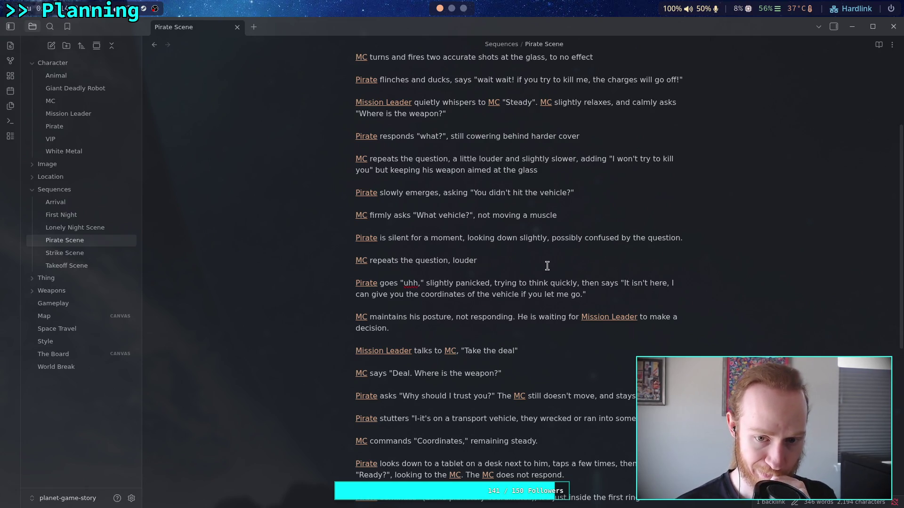
Step: Remove "slightly" from the Pirate's silent line and append "and slower" after "louder"
left_click_drag(518, 240, 547, 240)
key("BackSpace")
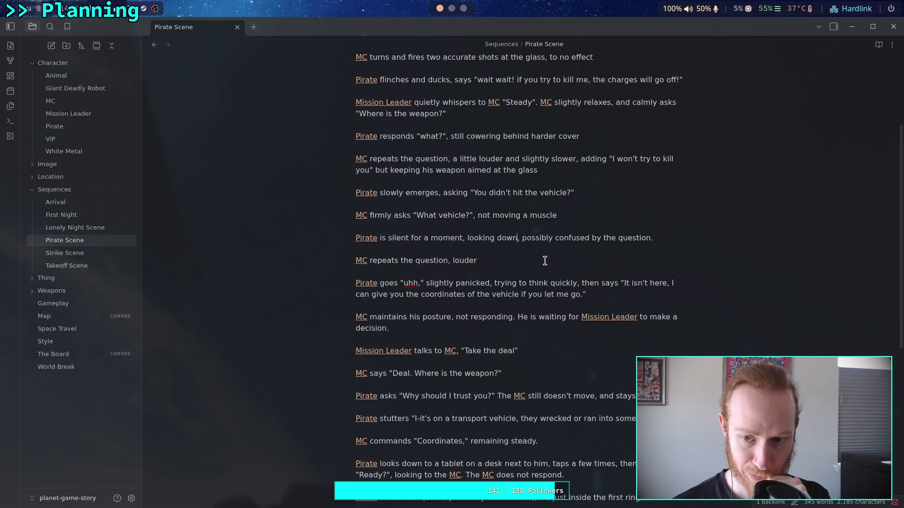
left_click(522, 263)
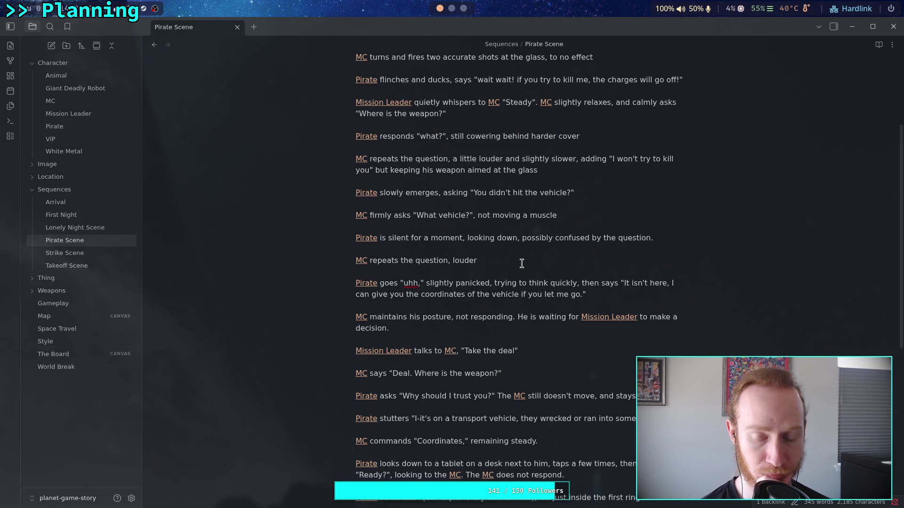
type(" and sl")
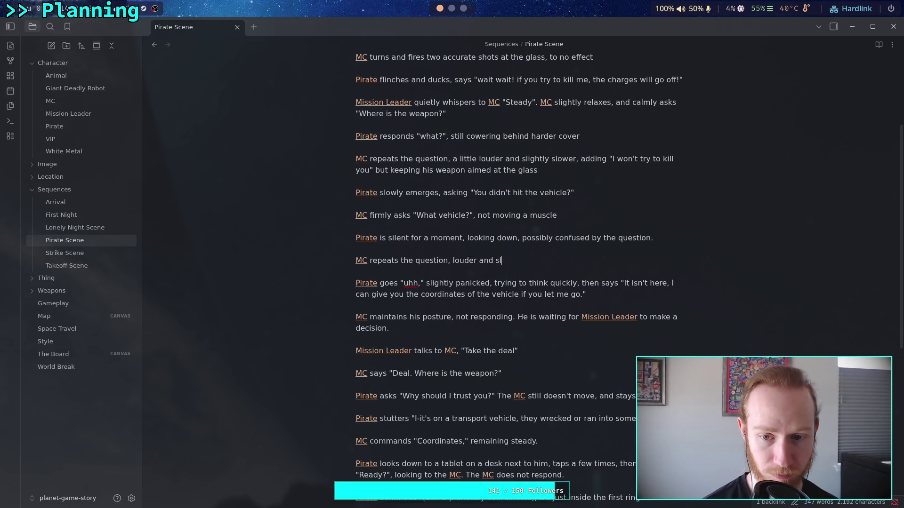
type("ower")
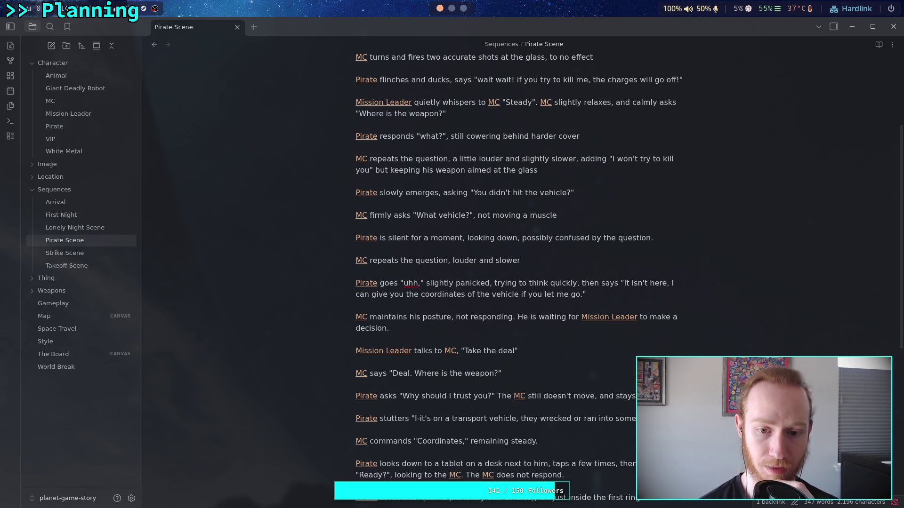
Step: Rewrite the Pirate's offer to "I can tell you where it is if you let me go."
double_click(451, 293)
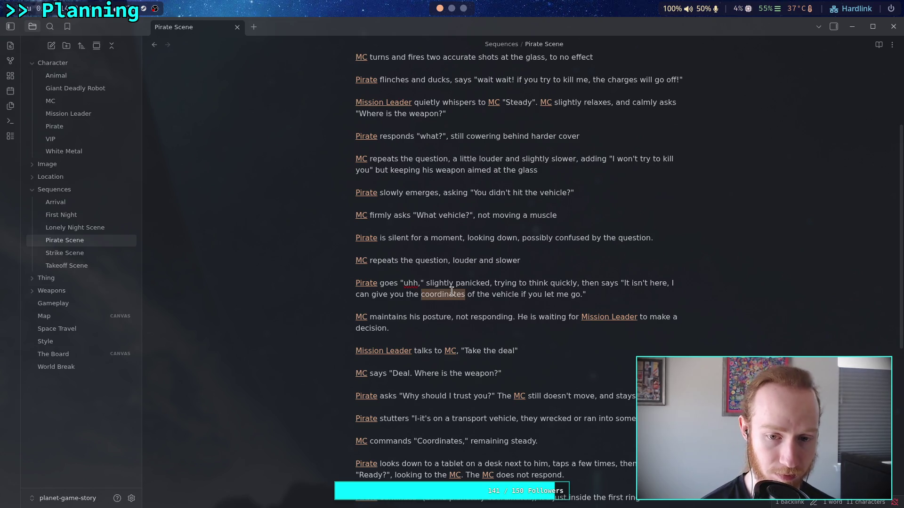
type("location")
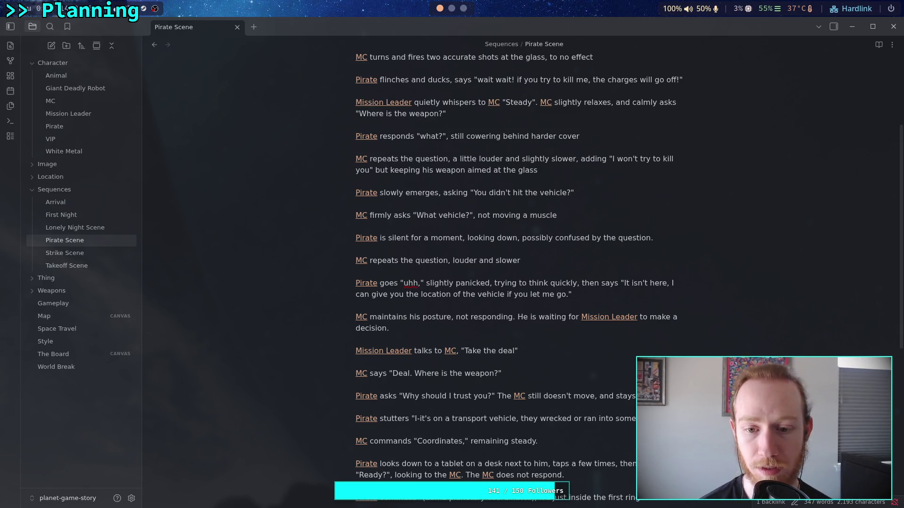
key("BackSpace")
key("BackSpace")
key("BackSpace")
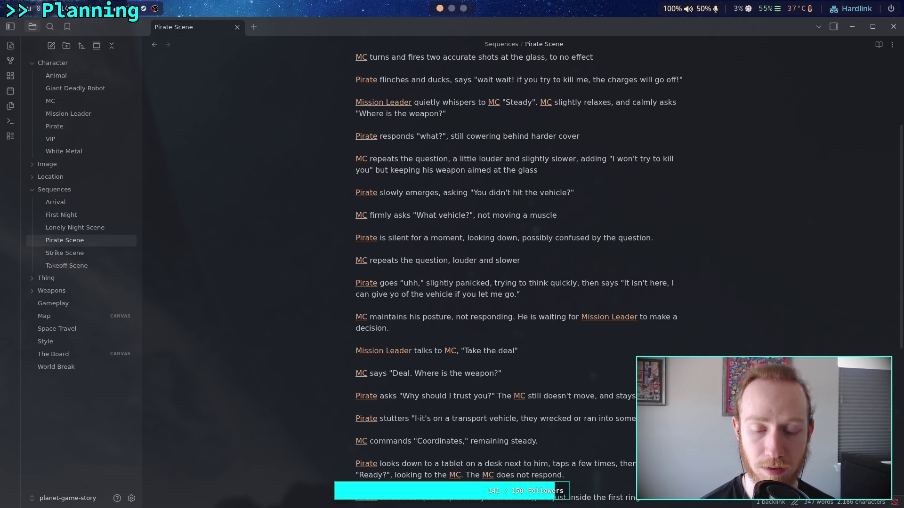
key("BackSpace")
key("BackSpace")
type("tell you w")
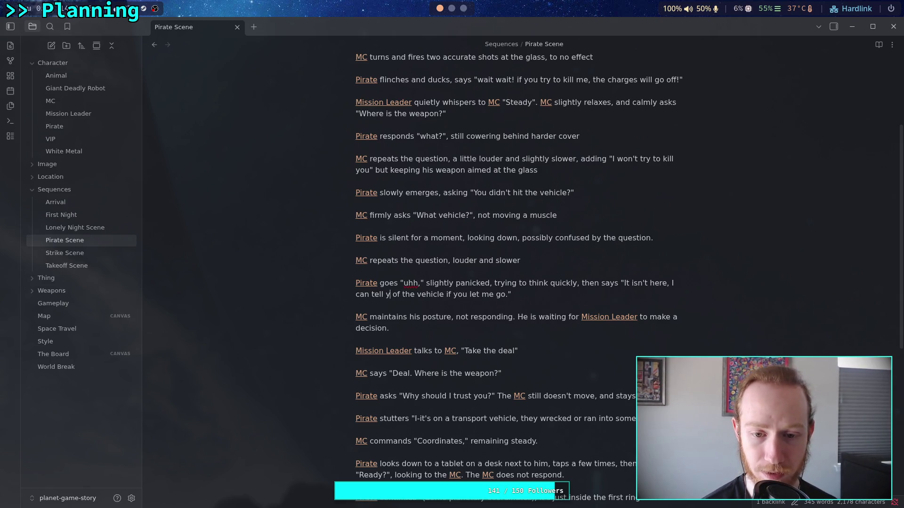
type("here ")
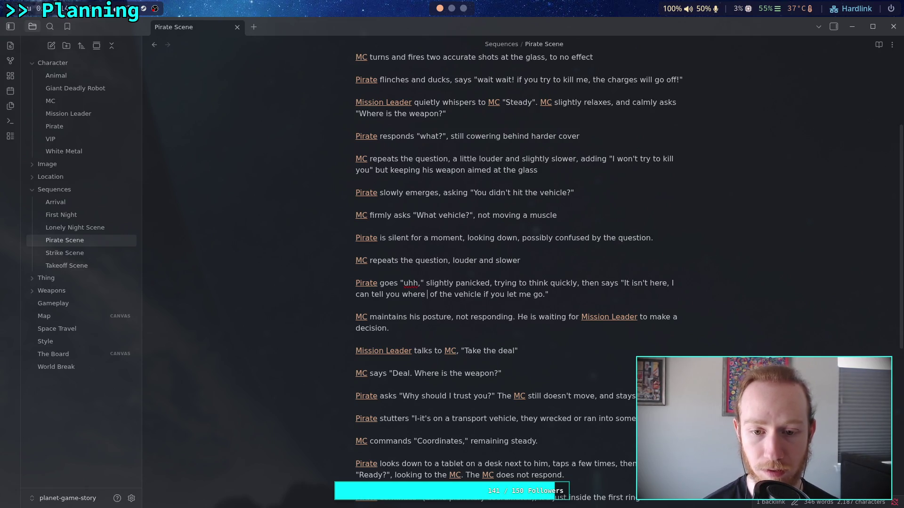
type("it")
key("Delete")
key("Delete")
key("Delete")
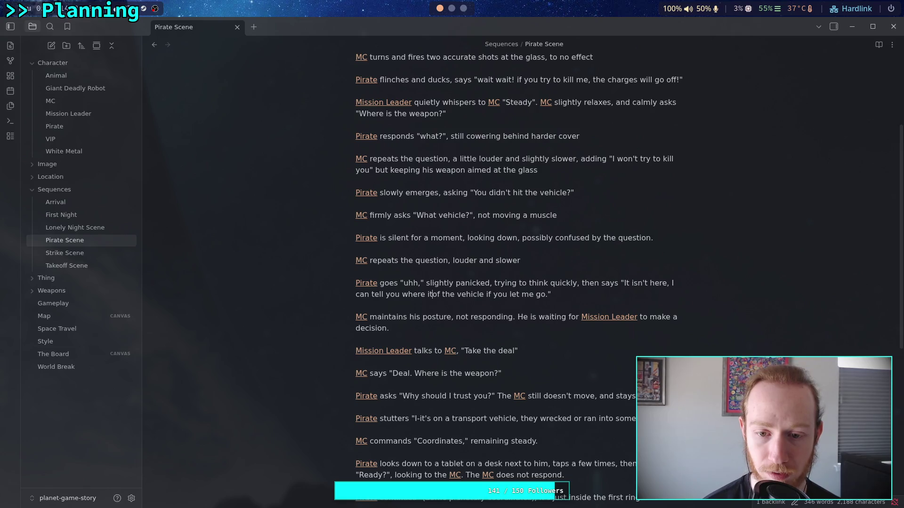
type("is")
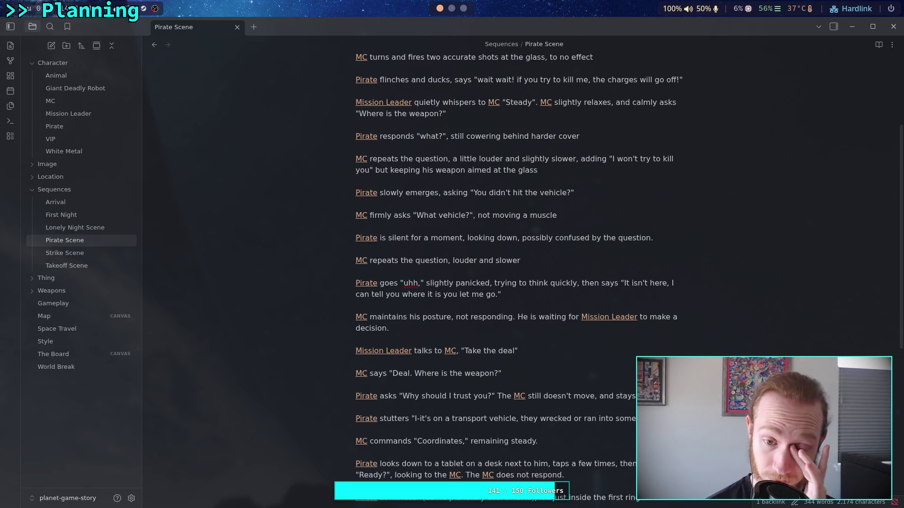
type(" if")
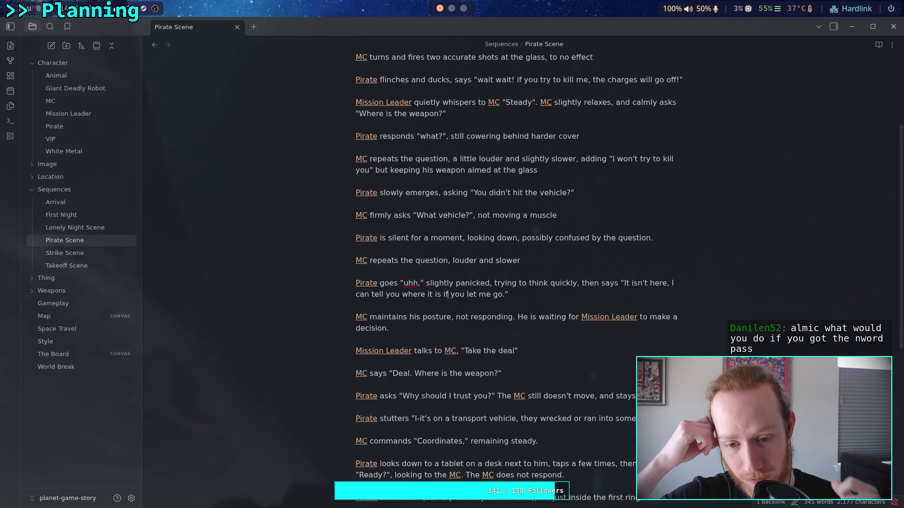
scroll(523, 306, "down", 2)
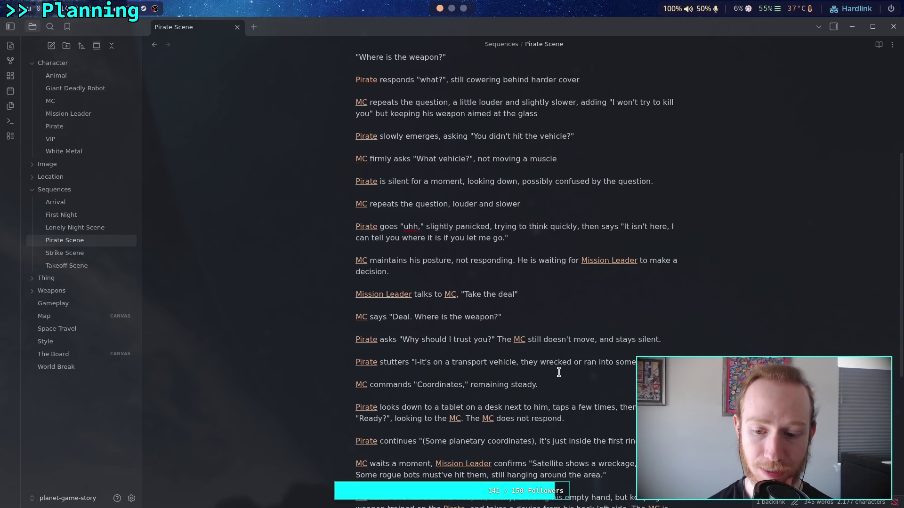
scroll(559, 372, "down", 5)
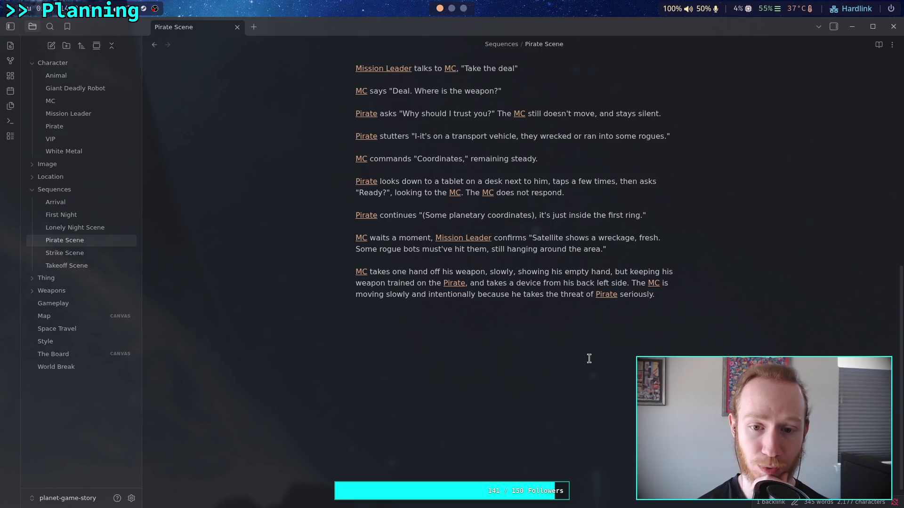
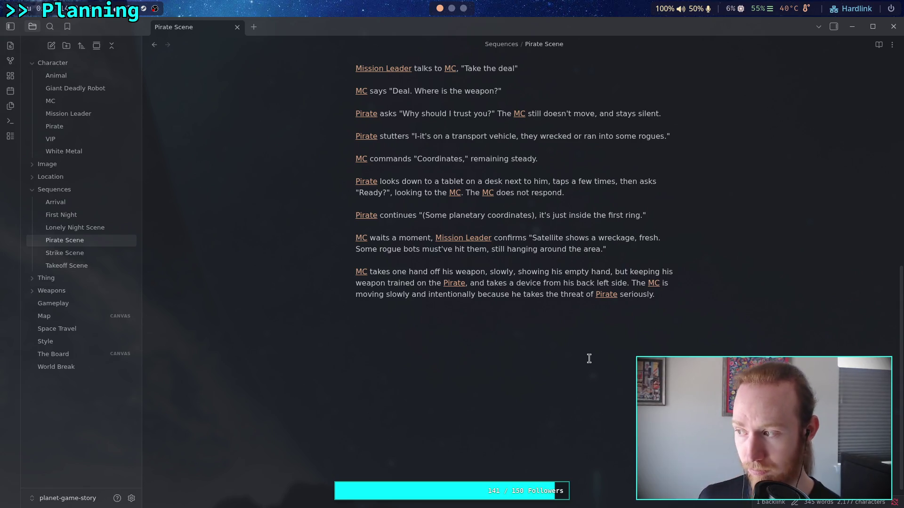
Step: Undo a trial 'says "Relax"' after 'weapon' and have MC start saying "I'm going..."
left_click(373, 274)
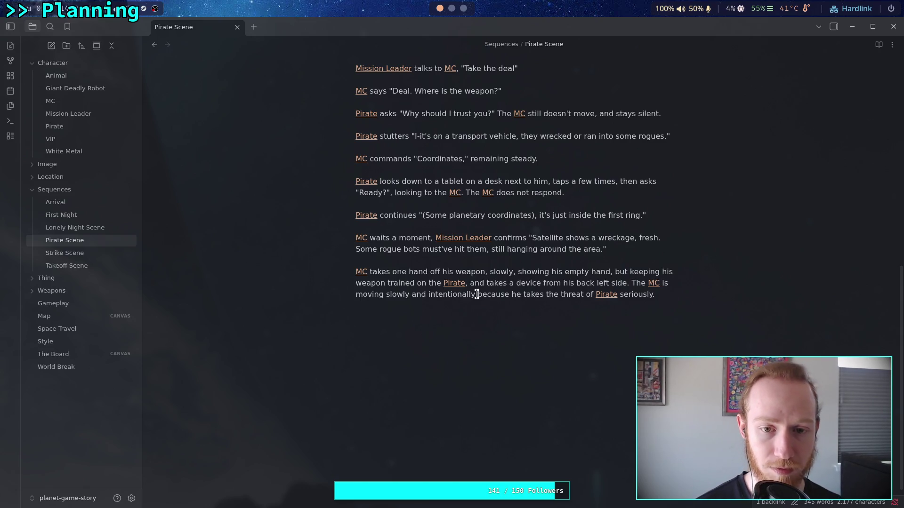
left_click(486, 273)
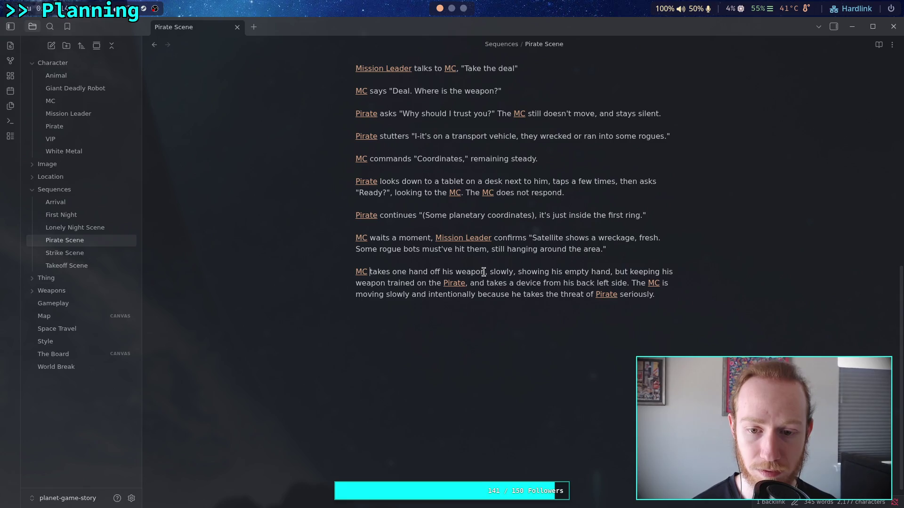
type("ay, says \"")
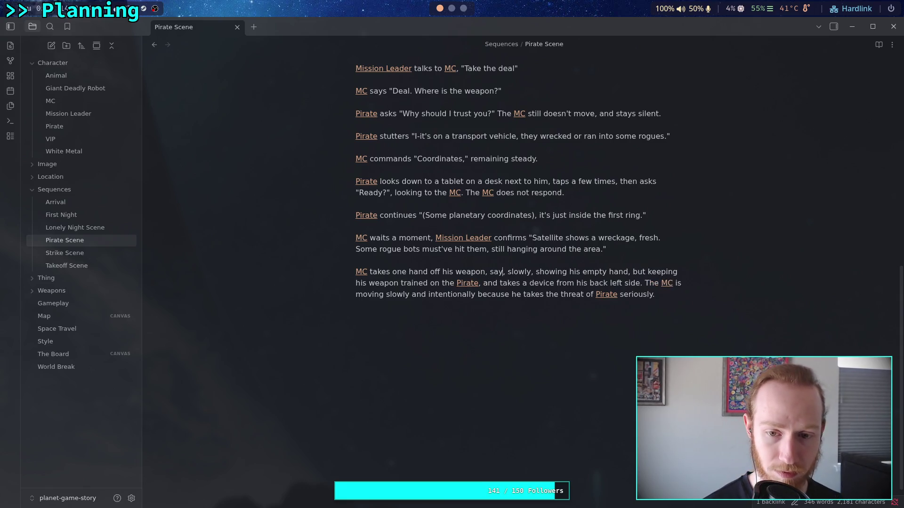
type("Relax")
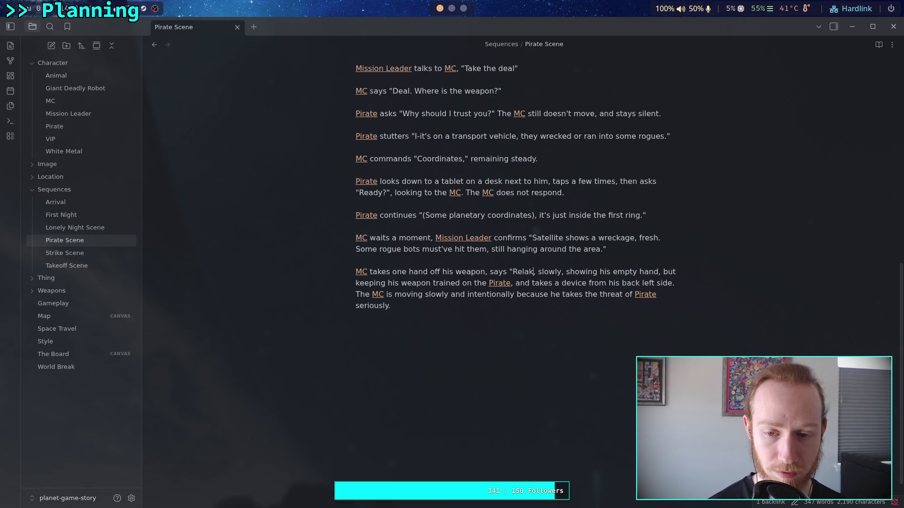
type("\"")
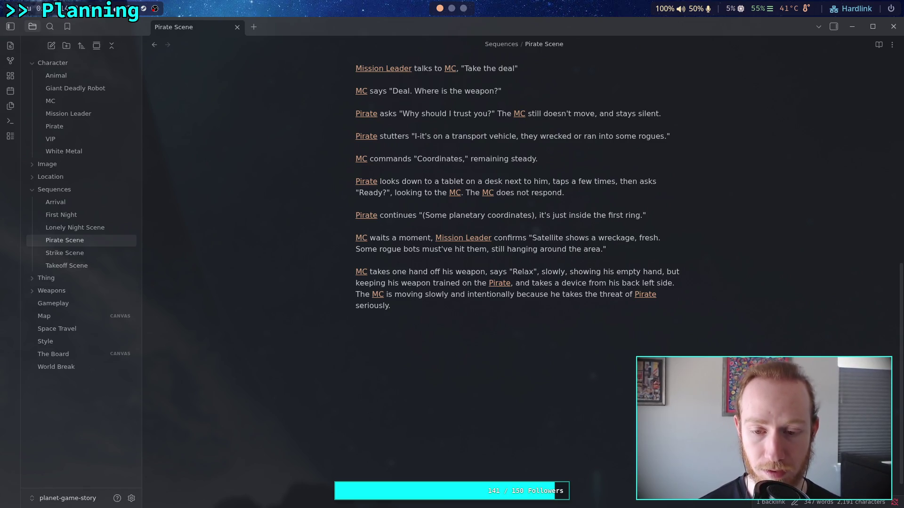
key("ctrl+shift+Left")
key("ctrl+shift+Left")
key("ctrl+shift+Left")
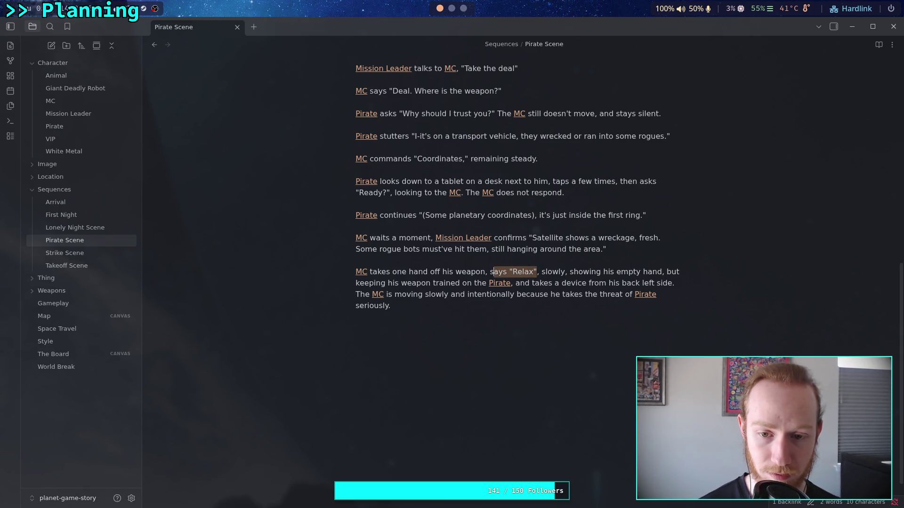
key("ctrl+k")
key("ctrl+z")
key("ctrl+z")
key("ctrl+z")
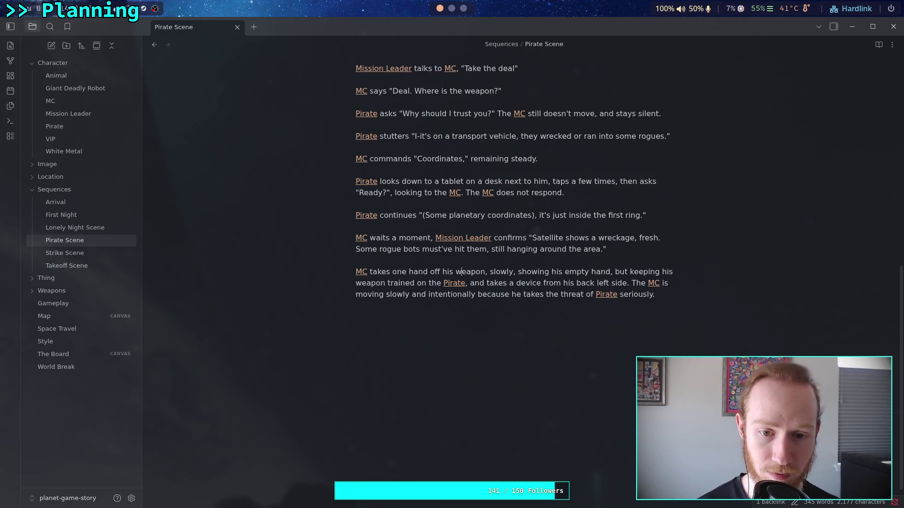
type("says ")
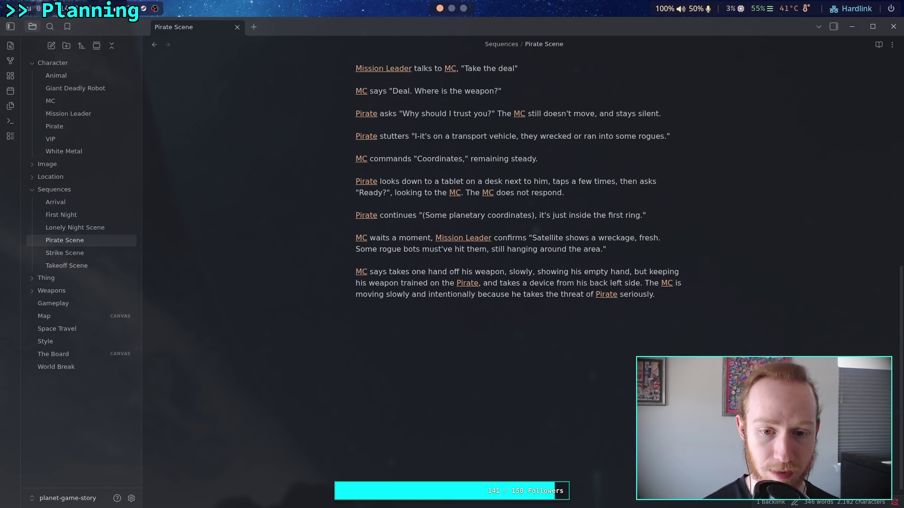
type("\"I'm goung")
Step: Finish MC's line: "I'm going to give you a radio, so we can stay in touch"
key("BackSpace")
key("BackSpace")
key("BackSpace")
type("ing to give you a comm")
key("BackSpace")
key("BackSpace")
key("BackSpace")
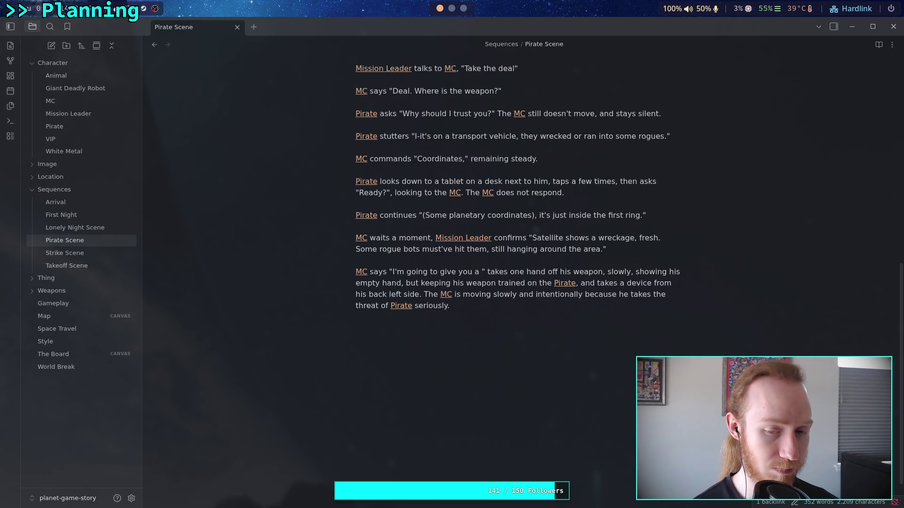
type("radio")
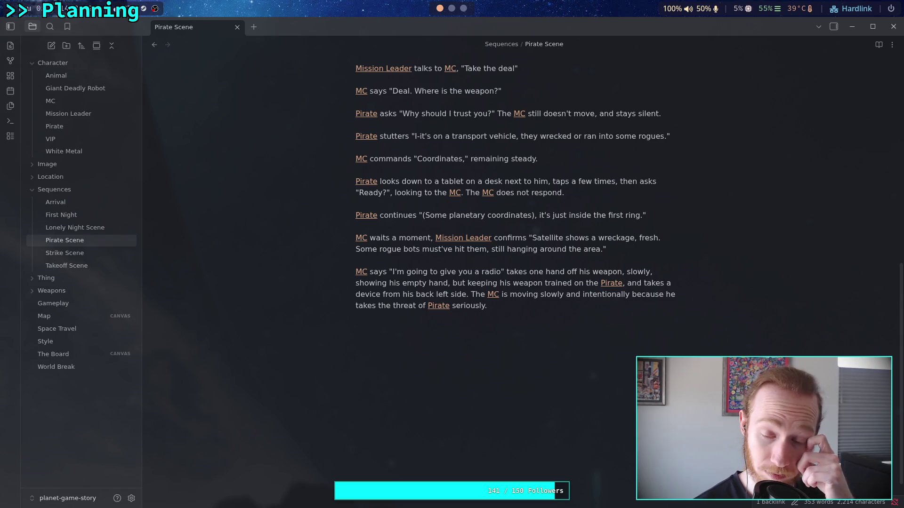
type(", so we can ")
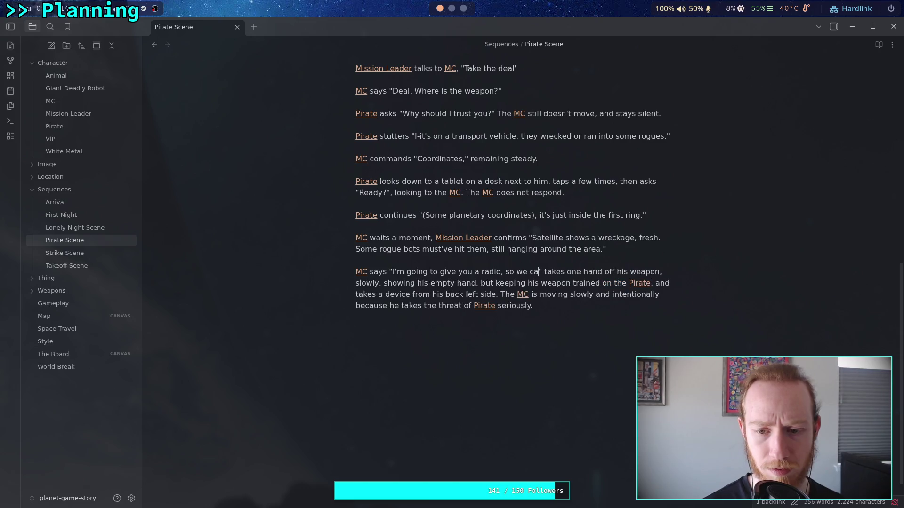
type("stay in touch")
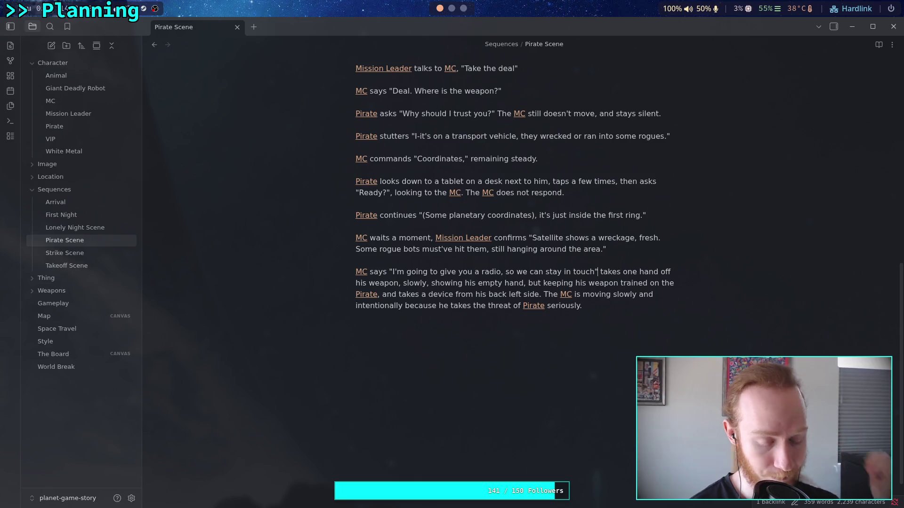
type(",")
key("BackSpace")
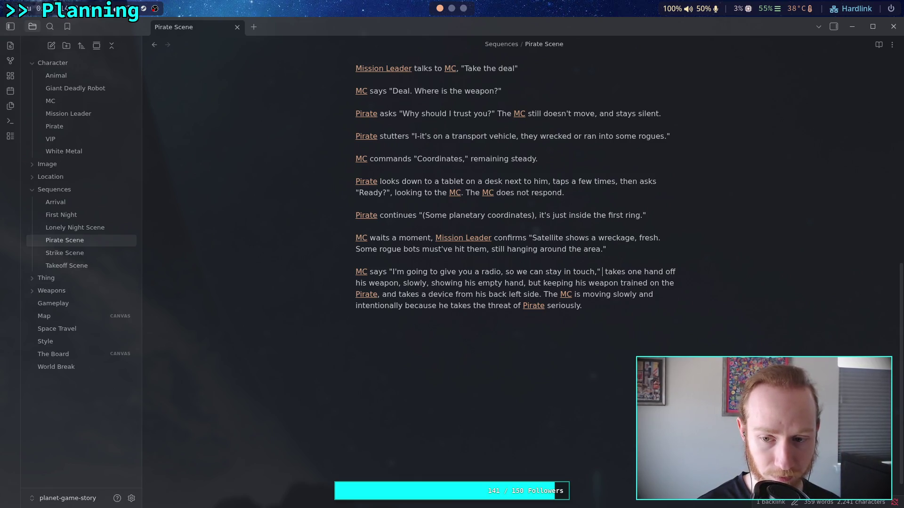
Step: Add the [[Pirate]] link replying says "Ok"
type("the")
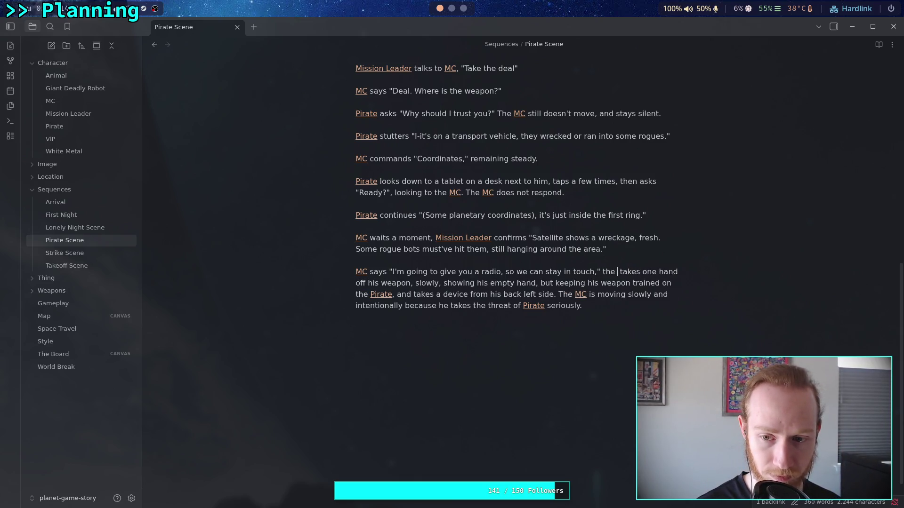
type("[[Pir")
key("Return")
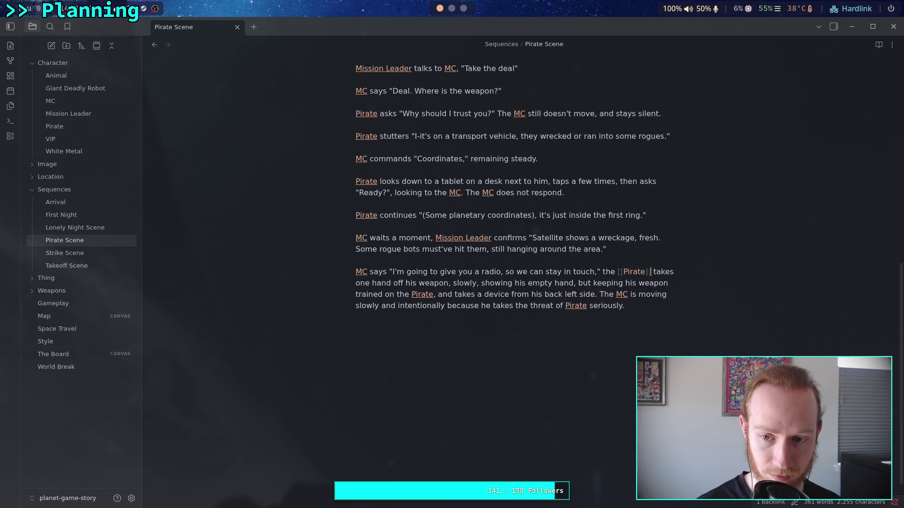
type("says \"Ok\"")
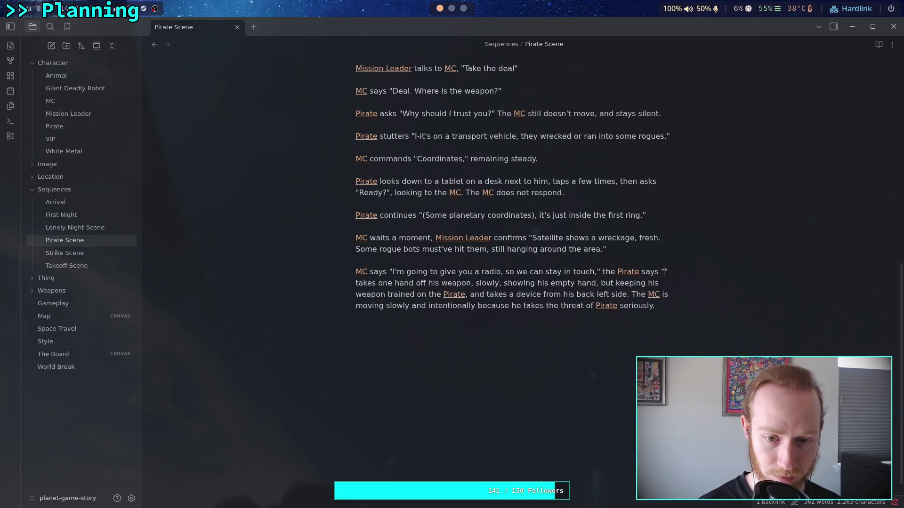
type(",")
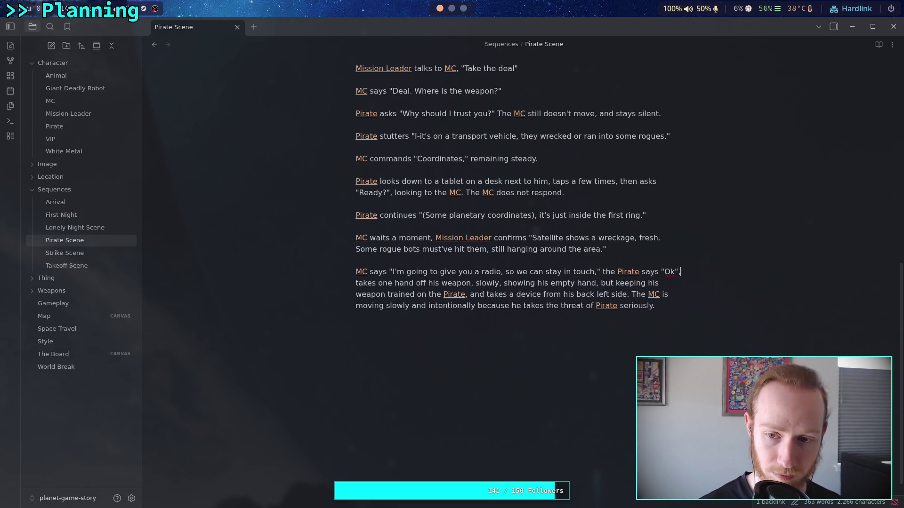
key("BackSpace")
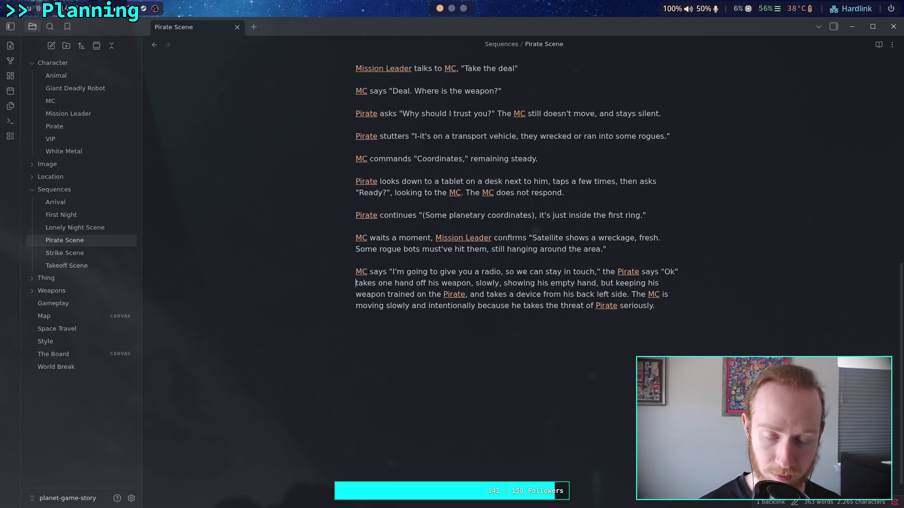
Step: Move the action text to its own paragraph starting with an [[MC]] link
key("Return")
type("[[MC")
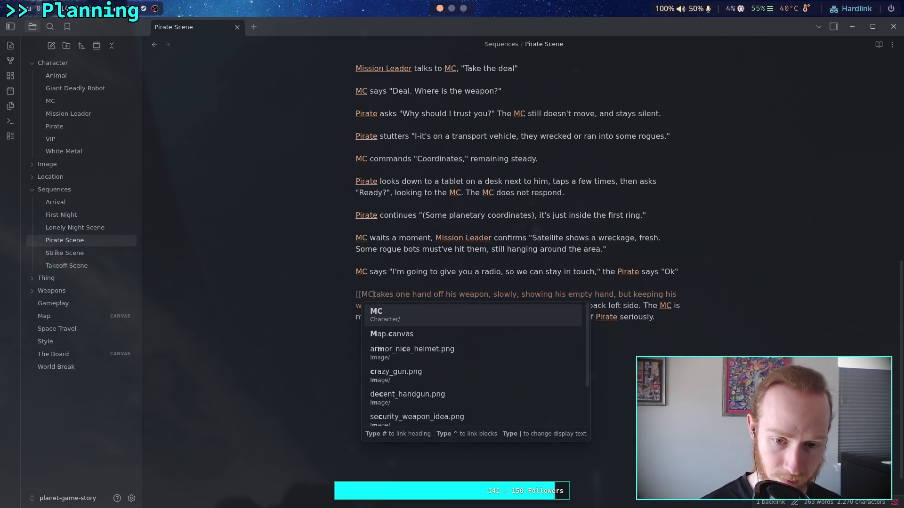
key("Return")
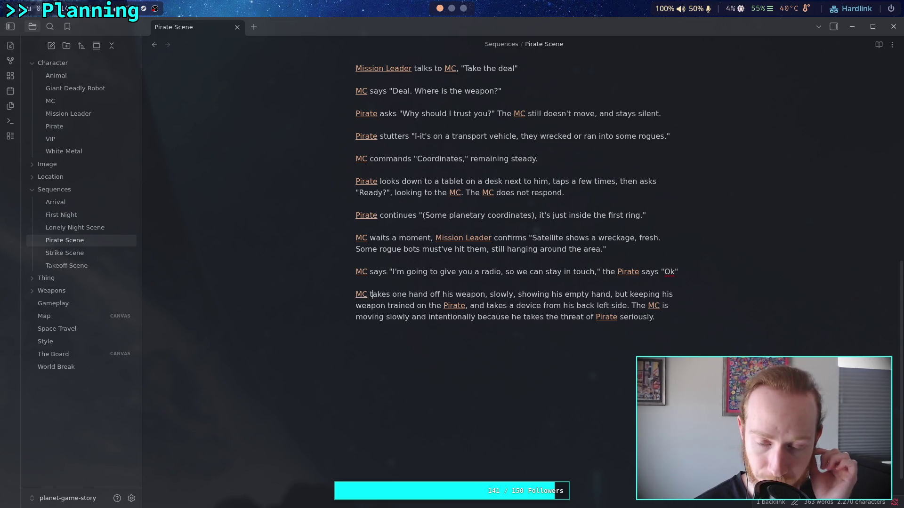
left_click(521, 294)
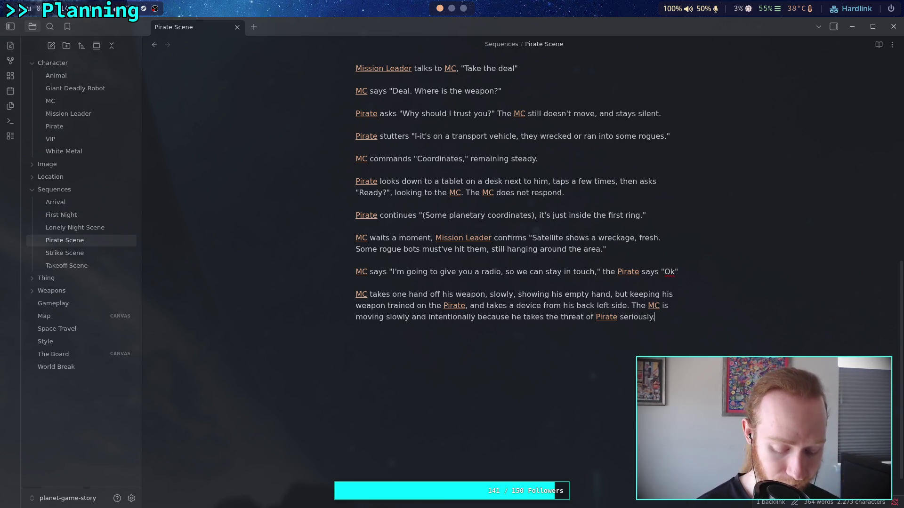
Step: Add an [[MC]] line: sets the device on a rock, saying "Come and get it when I'm gone"
type("[[MC")
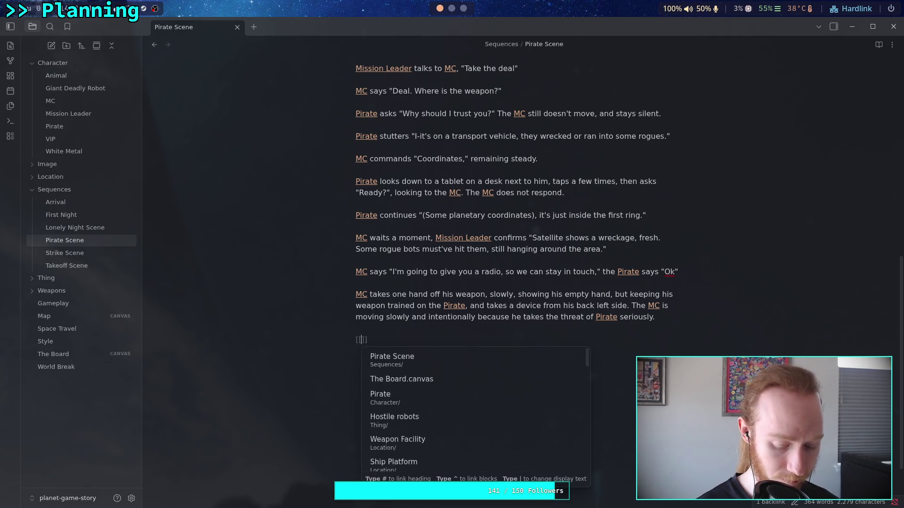
key("Return")
type("sets the device ")
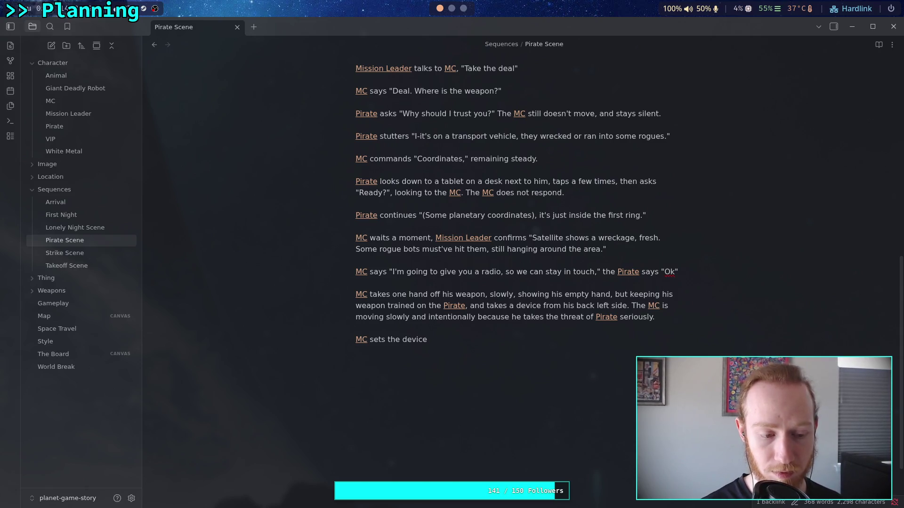
type("on a ")
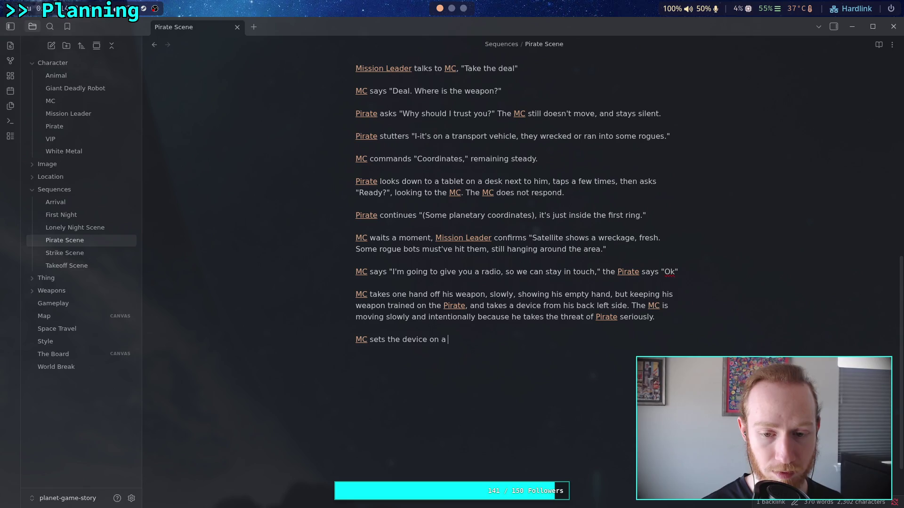
type("rock ")
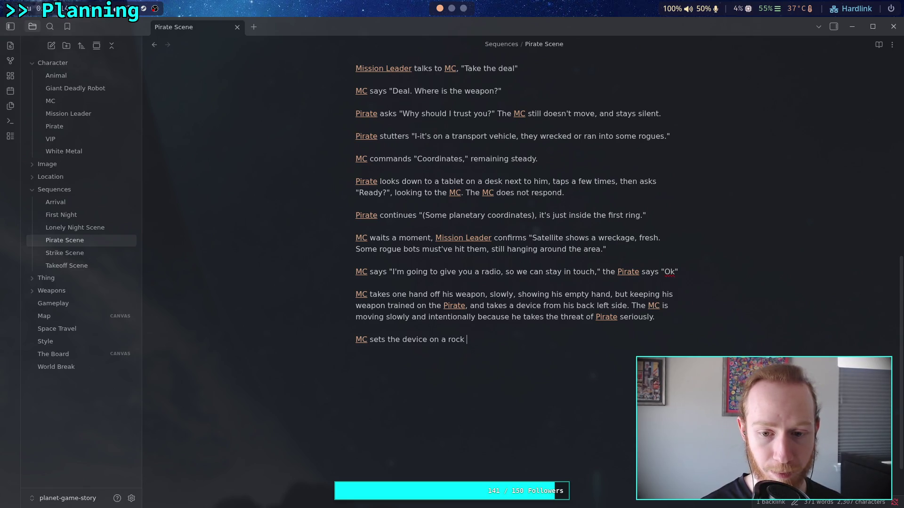
type("next to him")
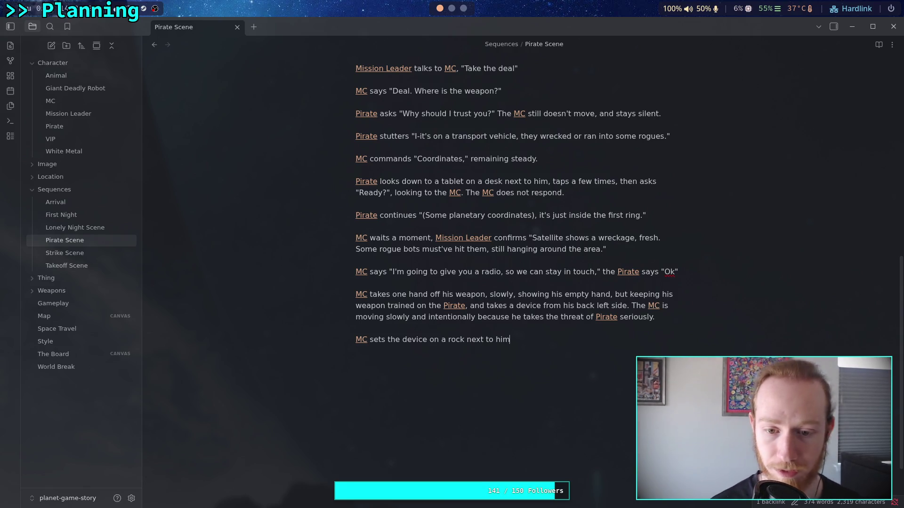
type(", ")
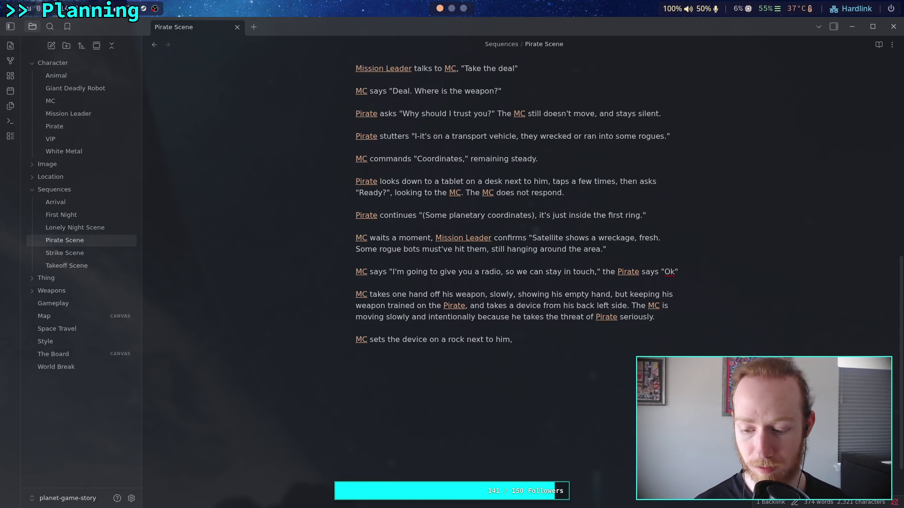
type("then says ")
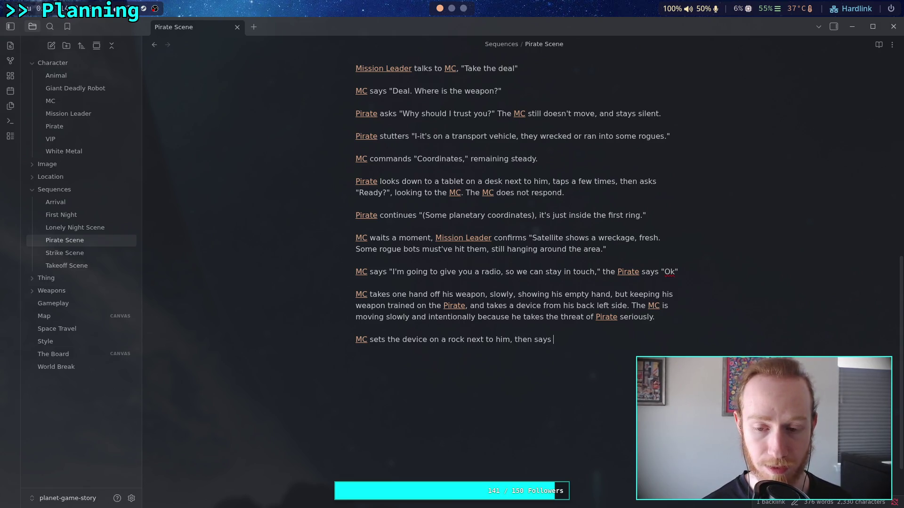
type("\"Come get it ")
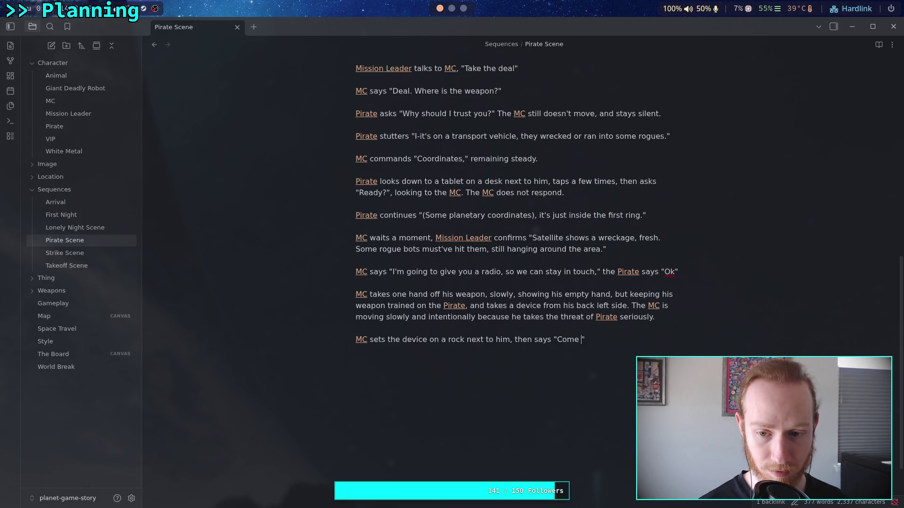
type("when I'm g")
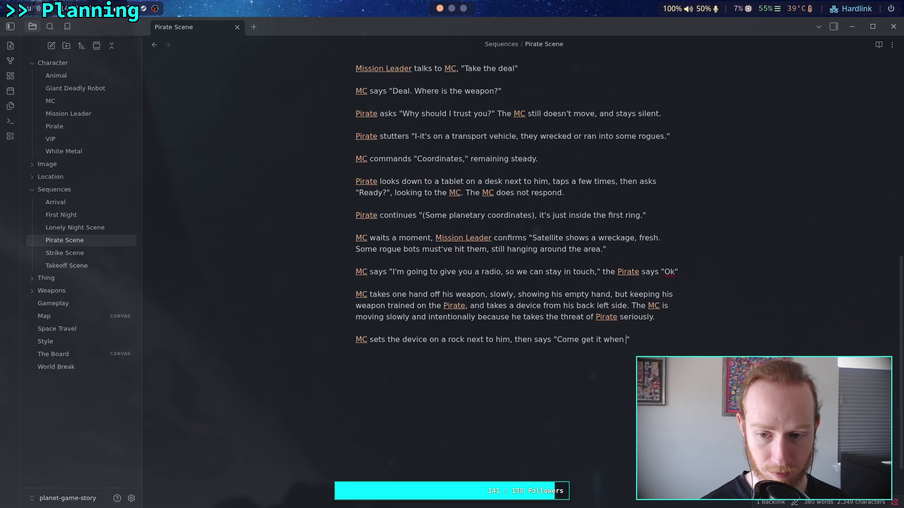
type("one")
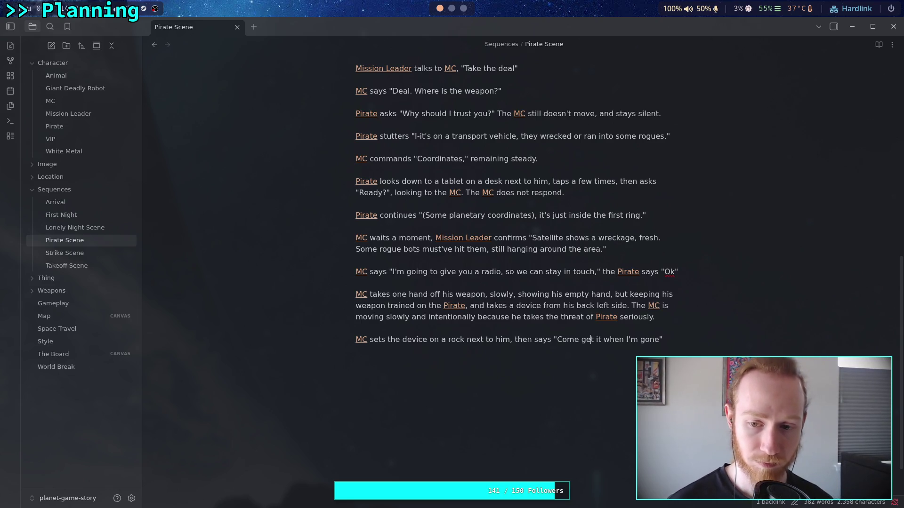
left_click(582, 339)
type("and")
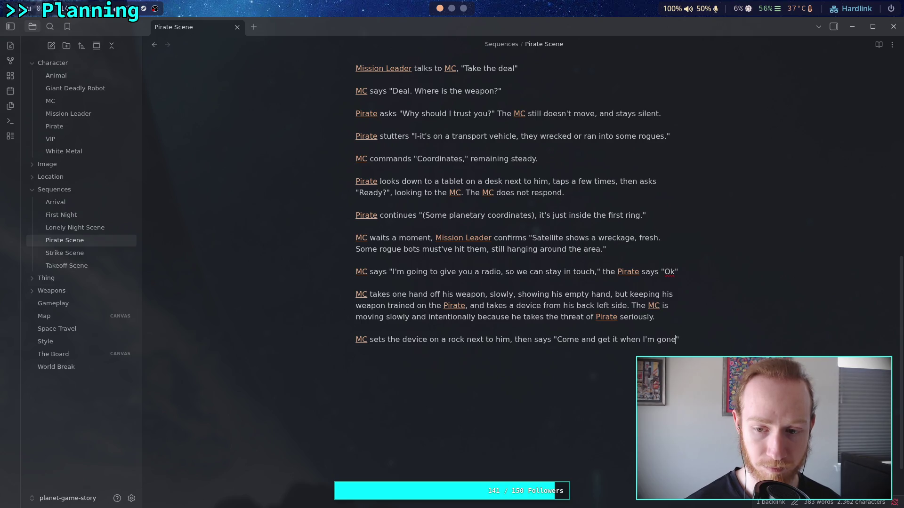
Step: End the quote with a period after 'gone', discarding a trial 'No tricks.' sentence
type(".")
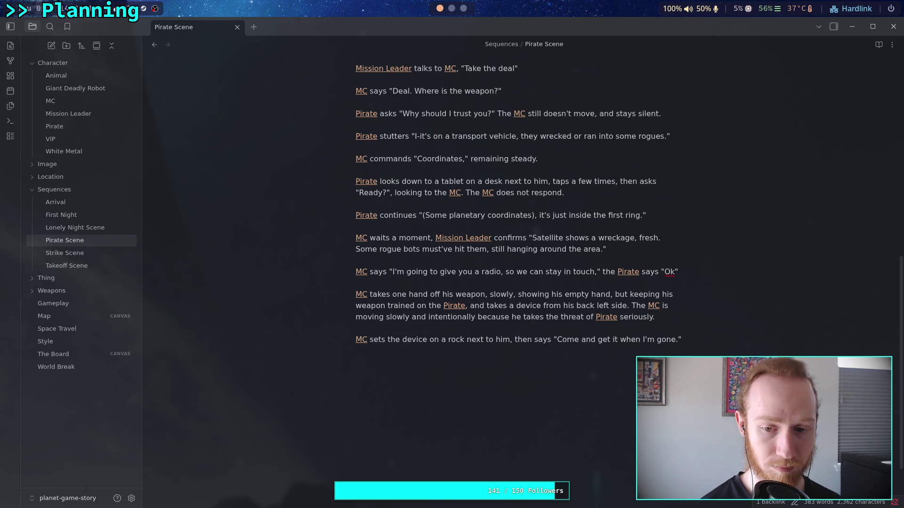
key("Left")
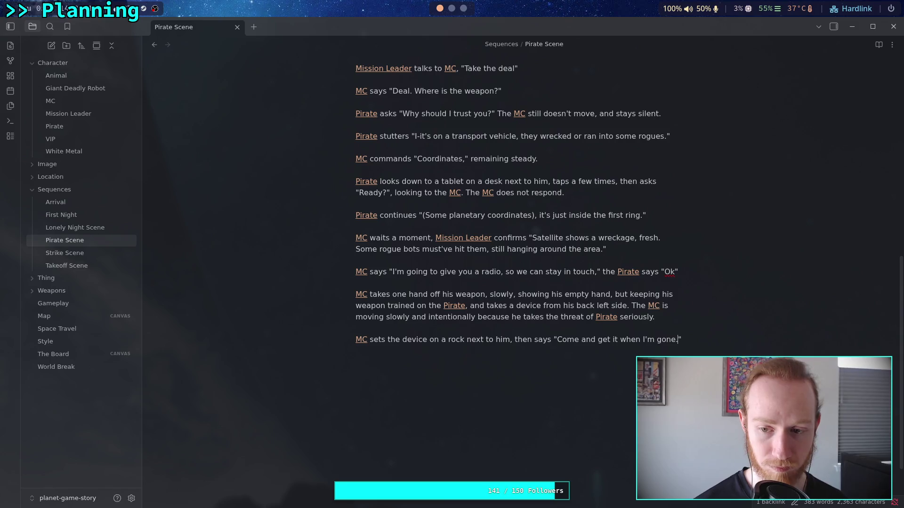
type("No trk")
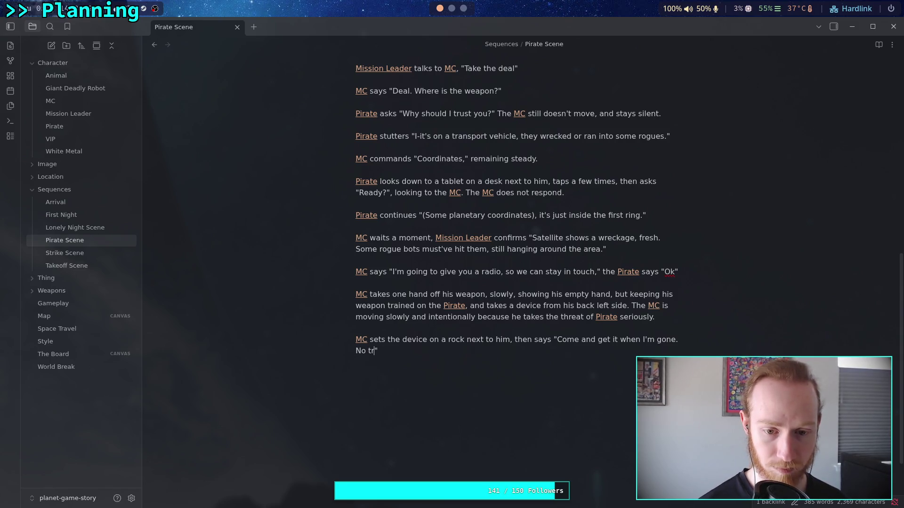
key("BackSpace")
type("icks")
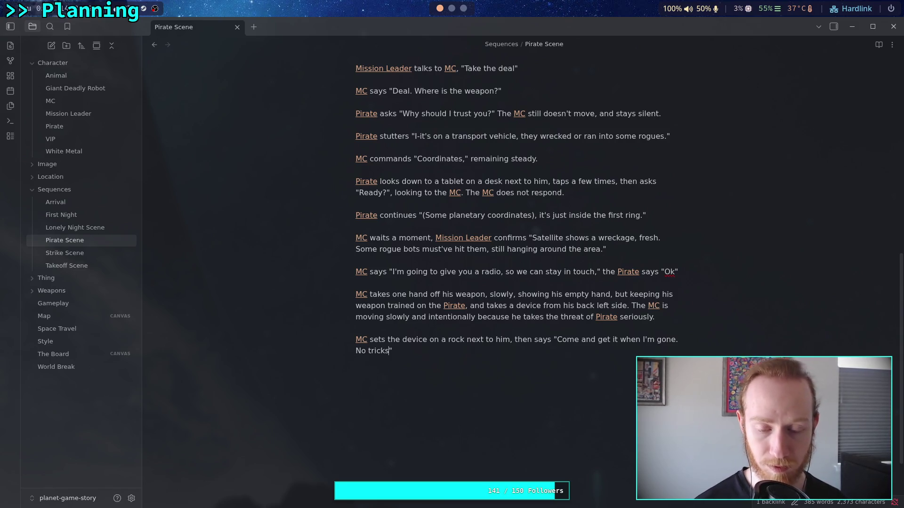
type(".")
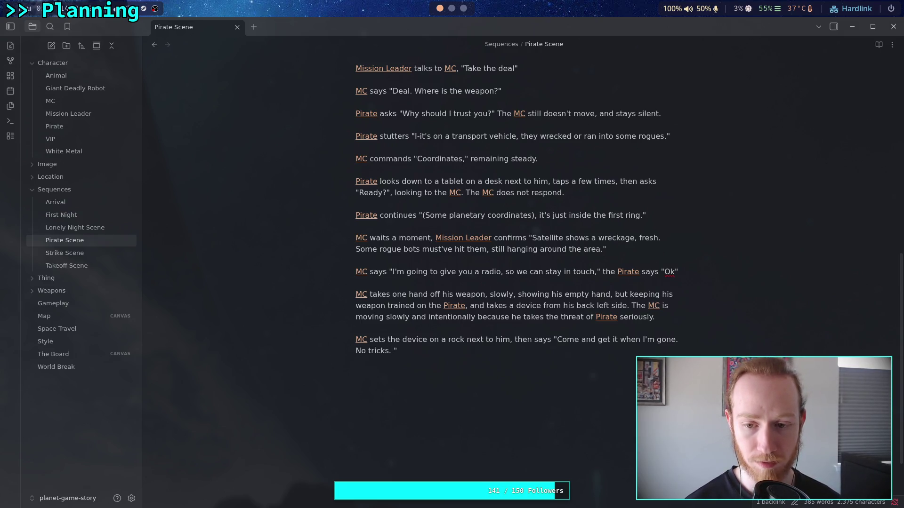
key("BackSpace")
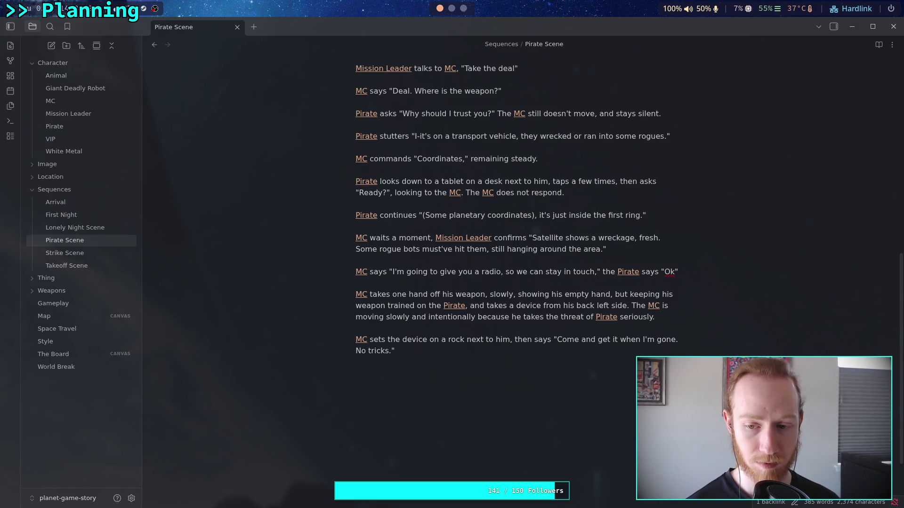
key("BackSpace")
key("BackSpace")
key("BackSpace")
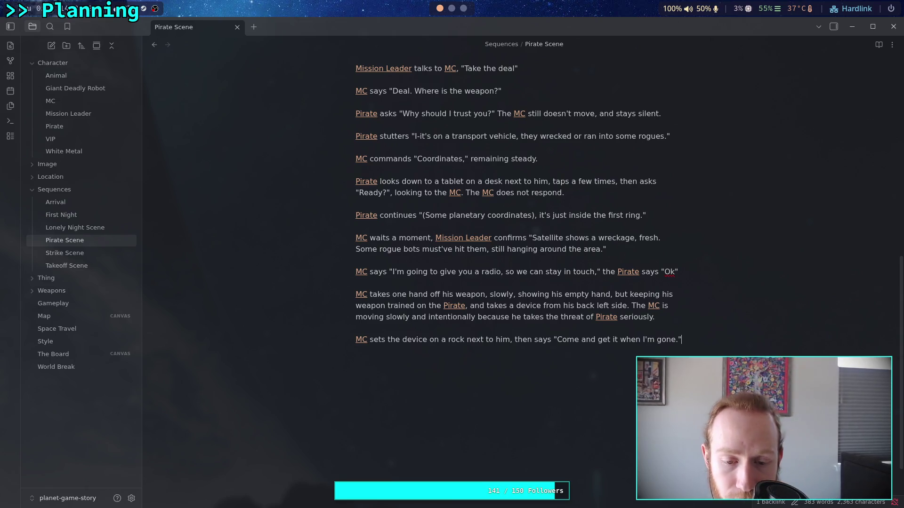
Step: Start a paragraph where the [[Pirate]] asks "You're leaving? Wait"
key("Return")
key("Return")
type("The ")
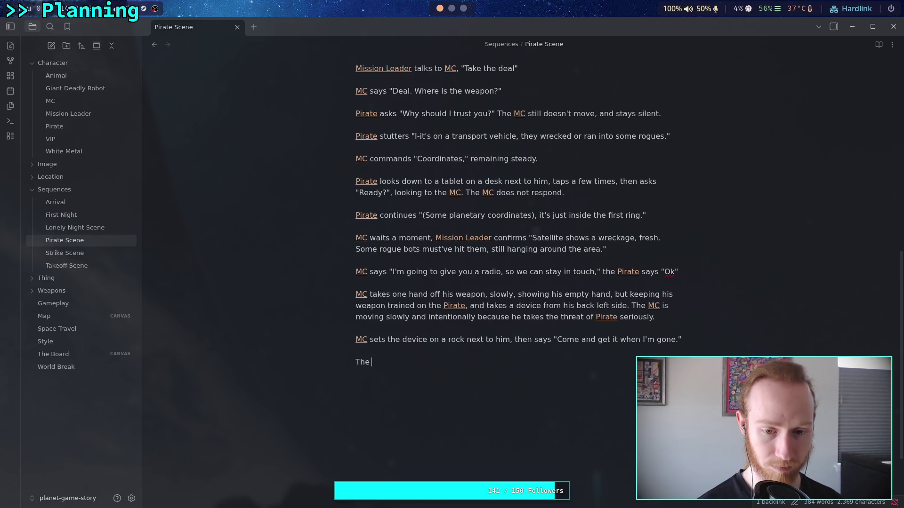
type("[[")
type("Pirate")
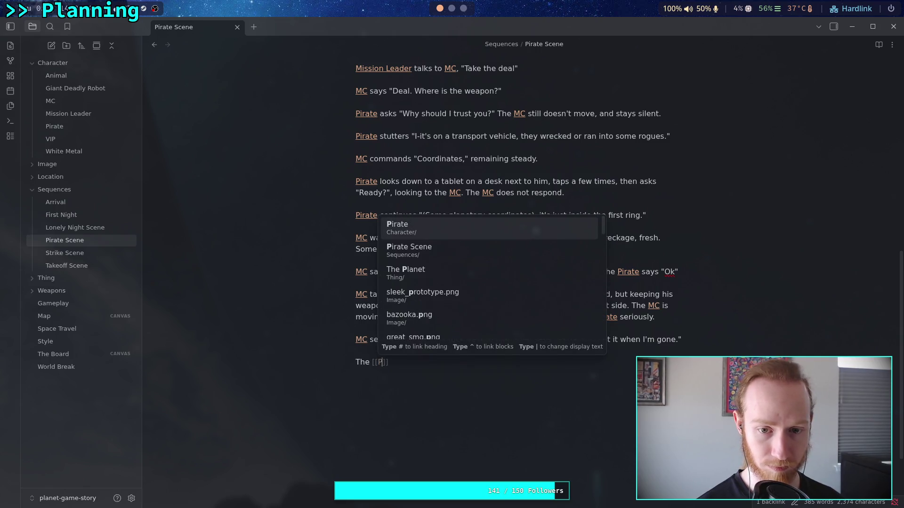
key("Return")
type("asks ")
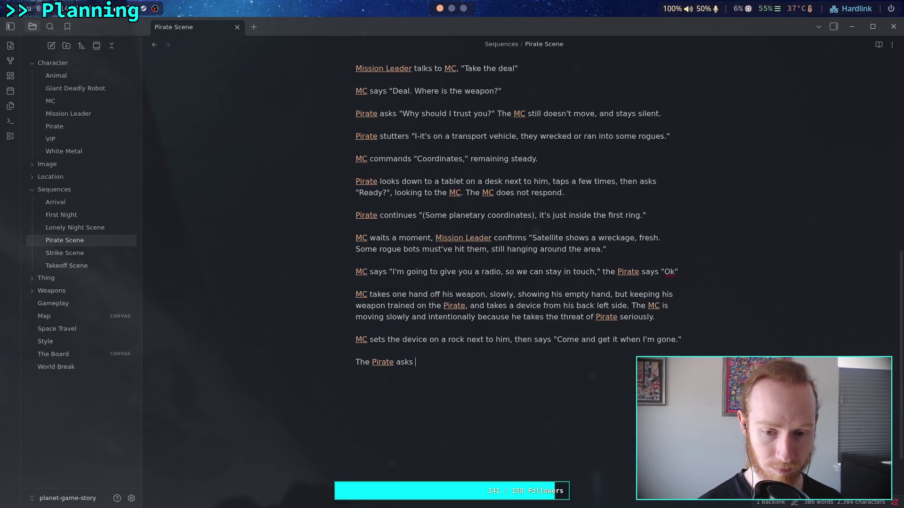
type("\"you're leaving?")
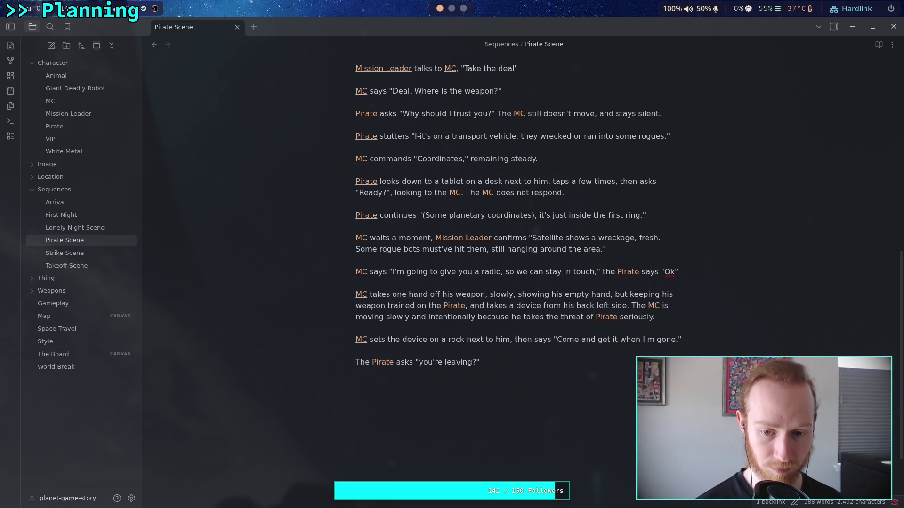
left_click(472, 362)
left_click(421, 362)
key("BackSpace")
type("Y")
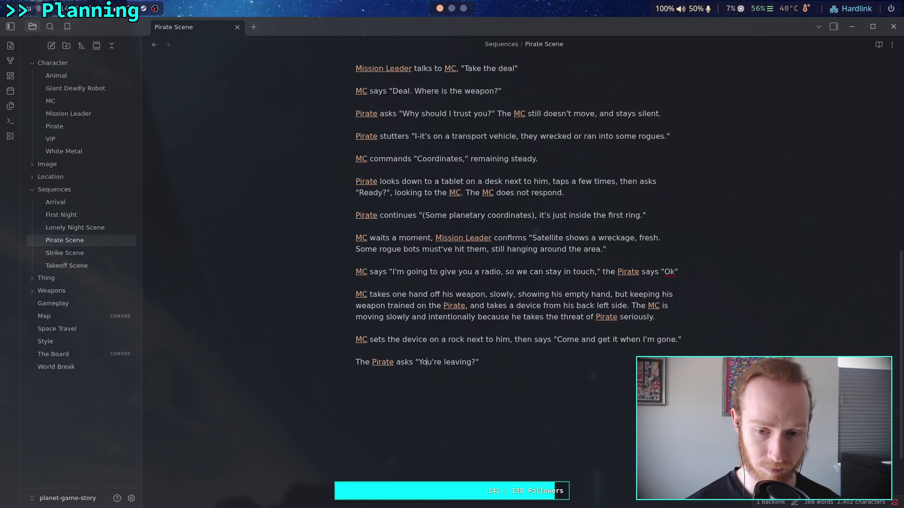
type(" Wait.")
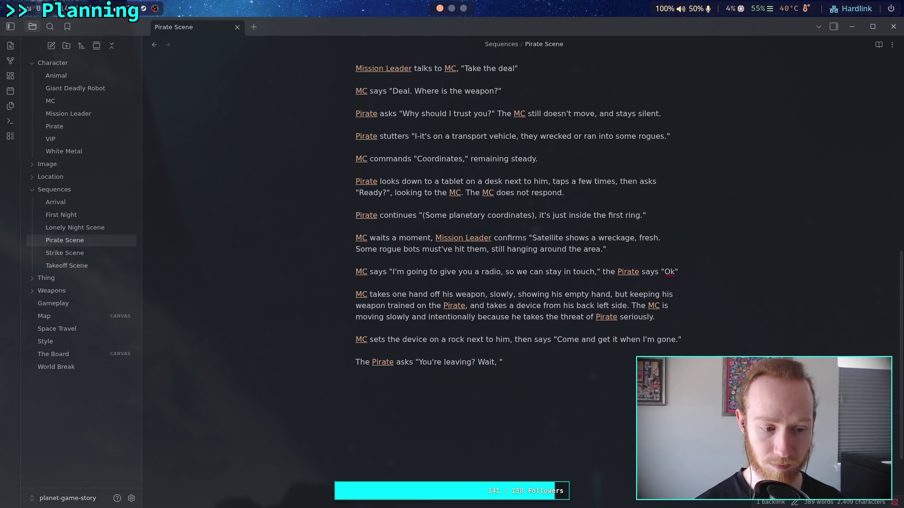
Step: Continue with 'take the elevator back up' and the Pirate pointing somewhere off screen
type("take ")
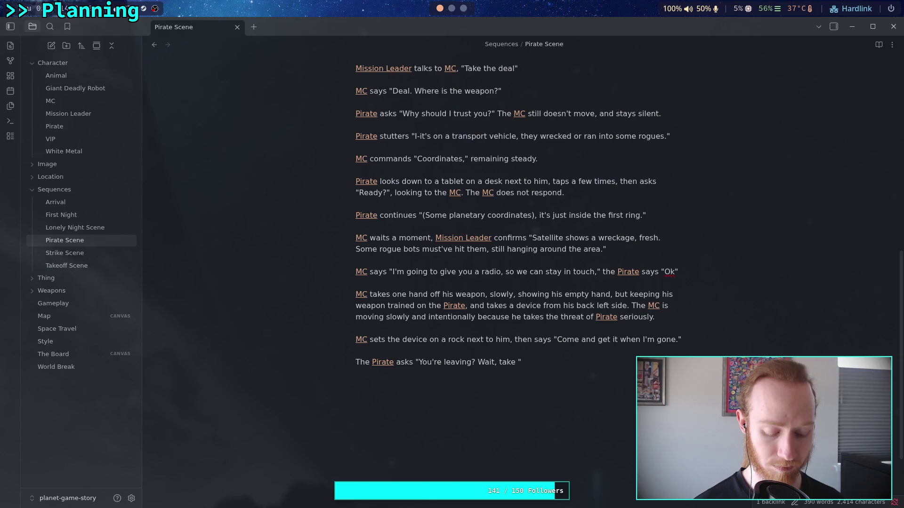
type("the elevator")
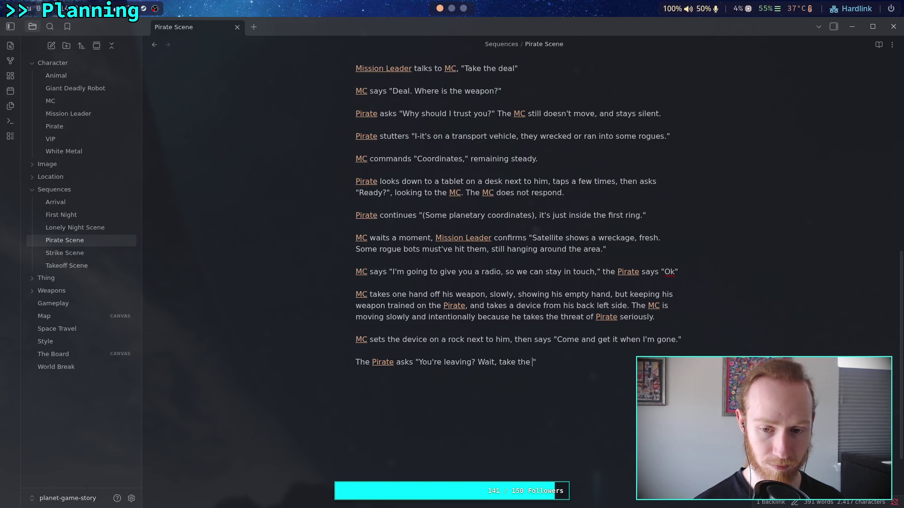
type(" back up. It's over t")
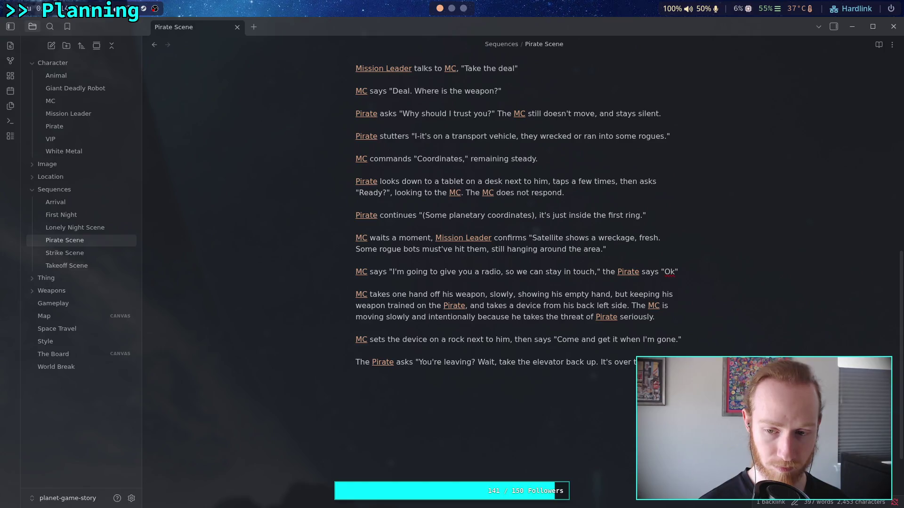
type(" points ")
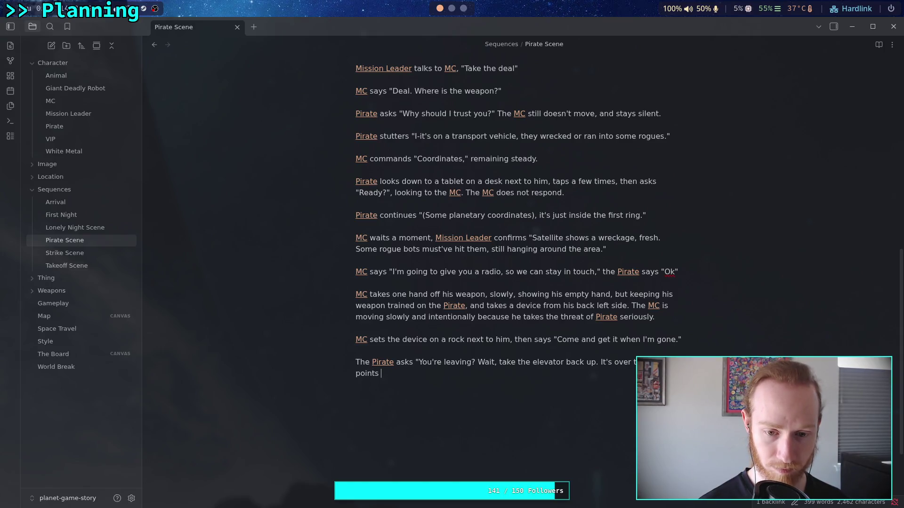
type("somew")
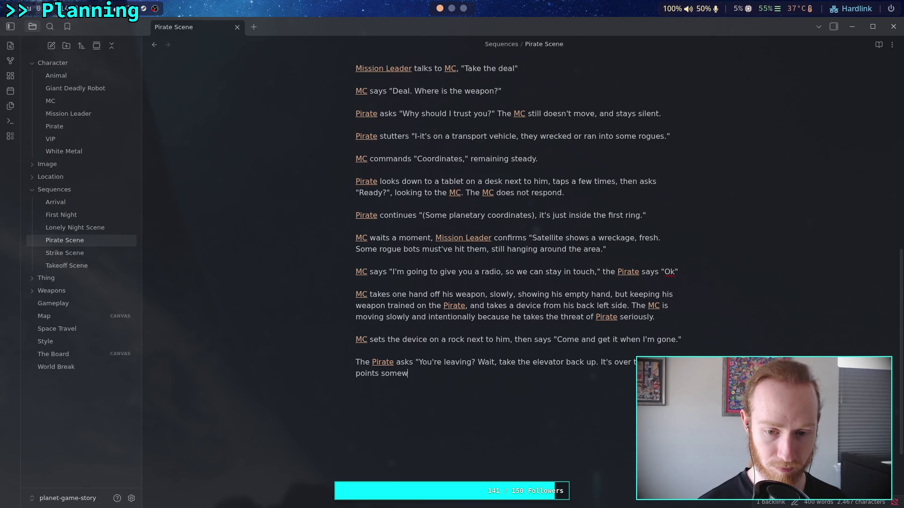
type("here off sce")
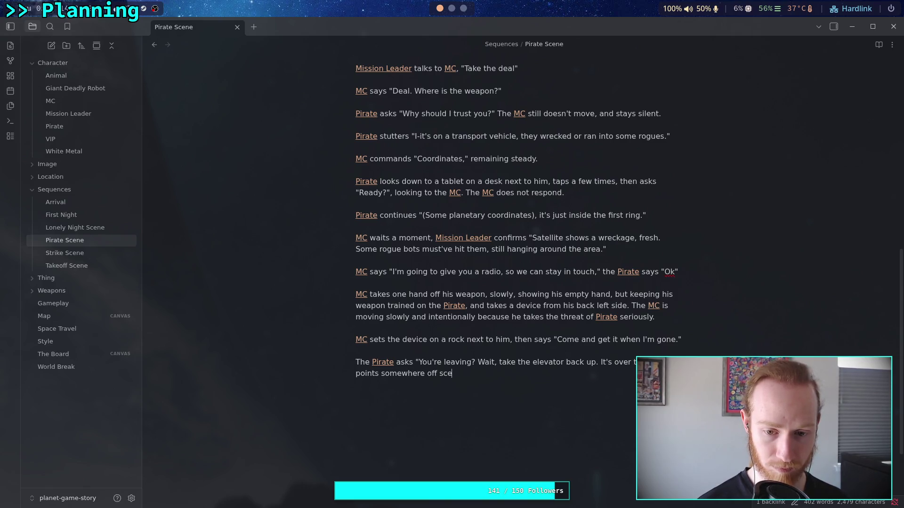
key("BackSpace")
type("ree")
key("BackSpace")
type("a")
key("BackSpace")
type("en.")
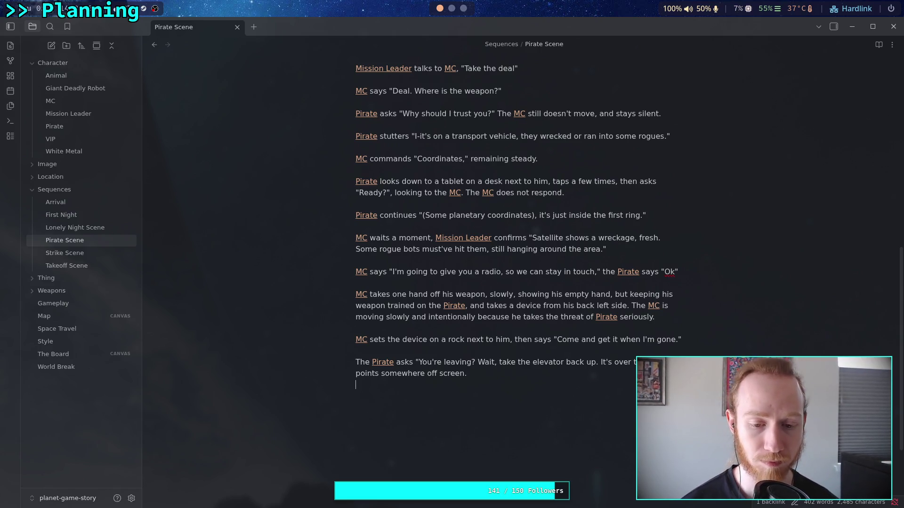
key("Return")
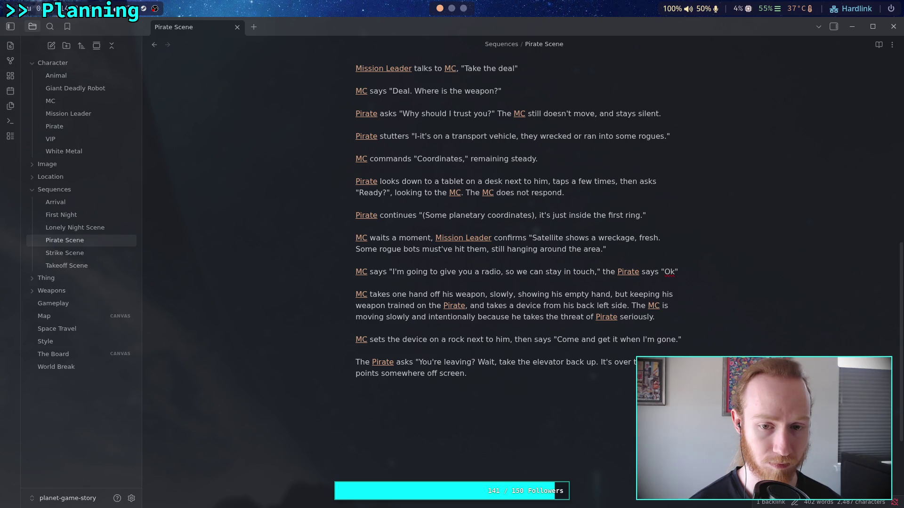
Step: Add that the [[MC]] does not look
type("T")
key("BackSpace")
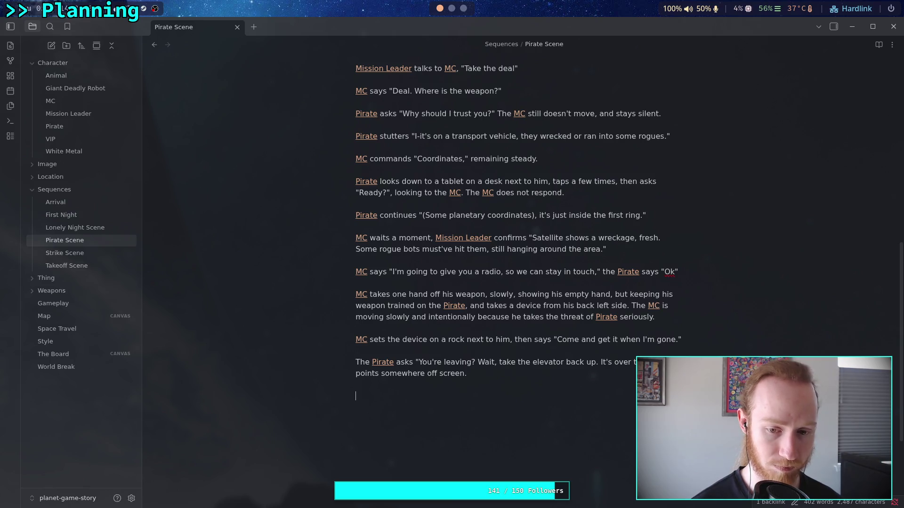
type("The [[MC")
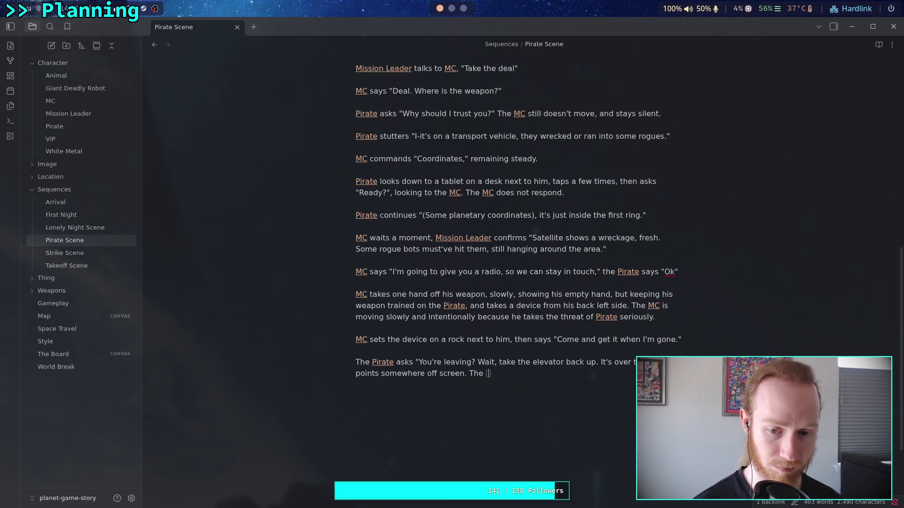
key("Return")
type("d")
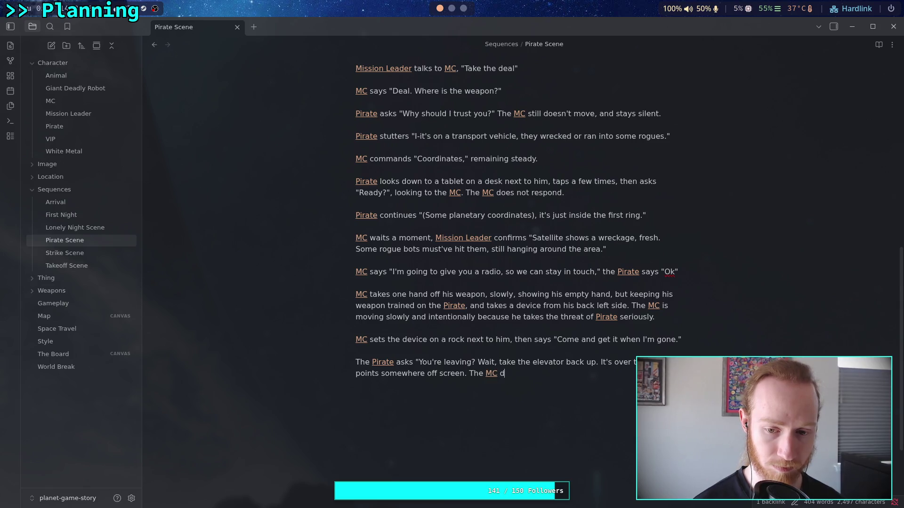
type("oes not look")
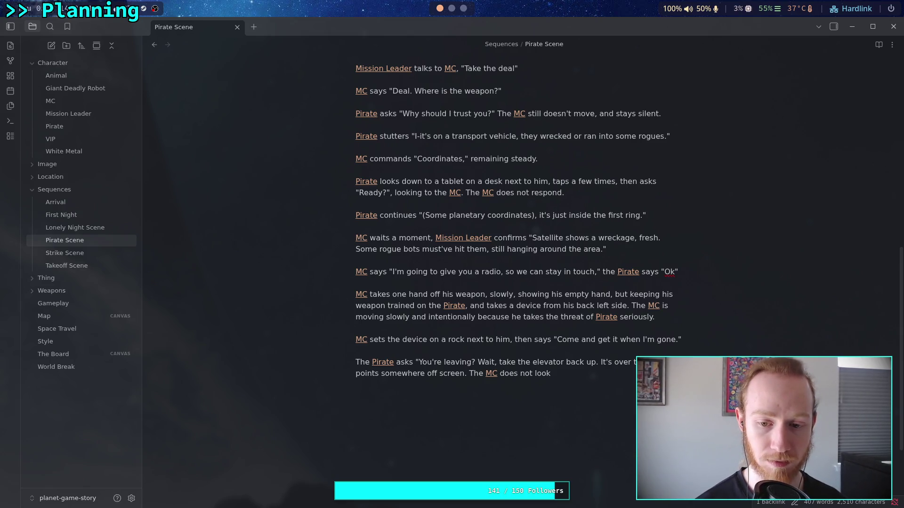
Step: Have the [[Pirate]] add "It's behind you, o-on your right." and start new lines
type(", this ")
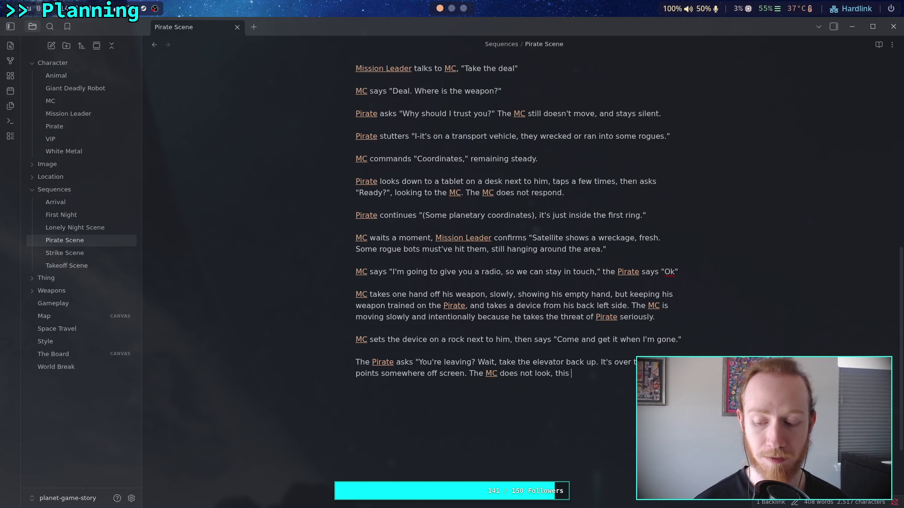
type("makes ")
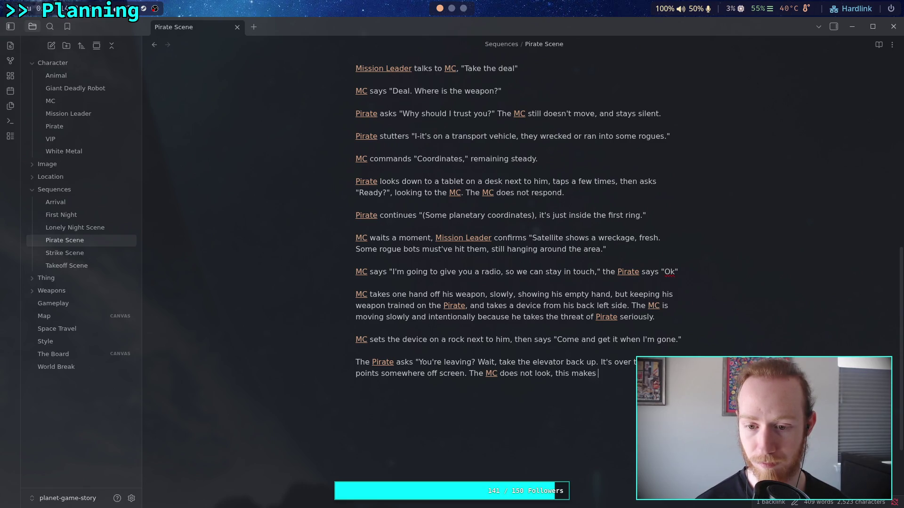
type("the p")
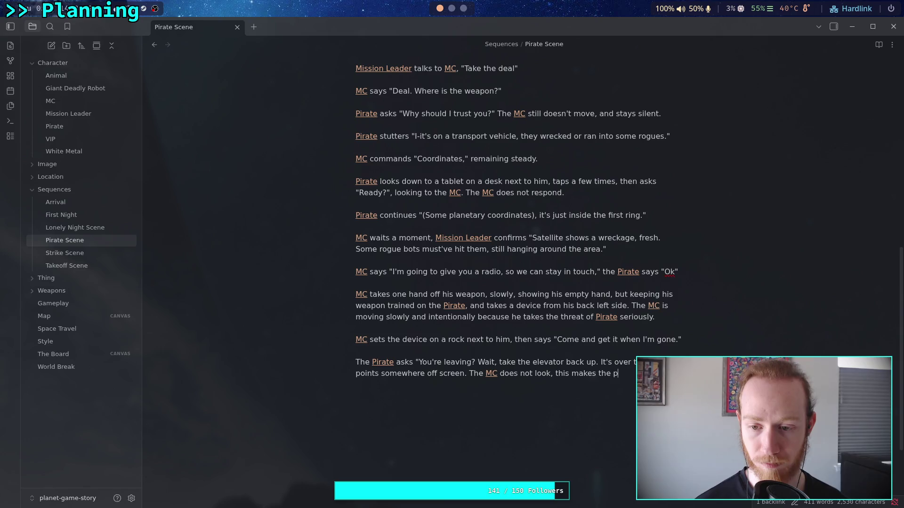
key("BackSpace")
type("[[P")
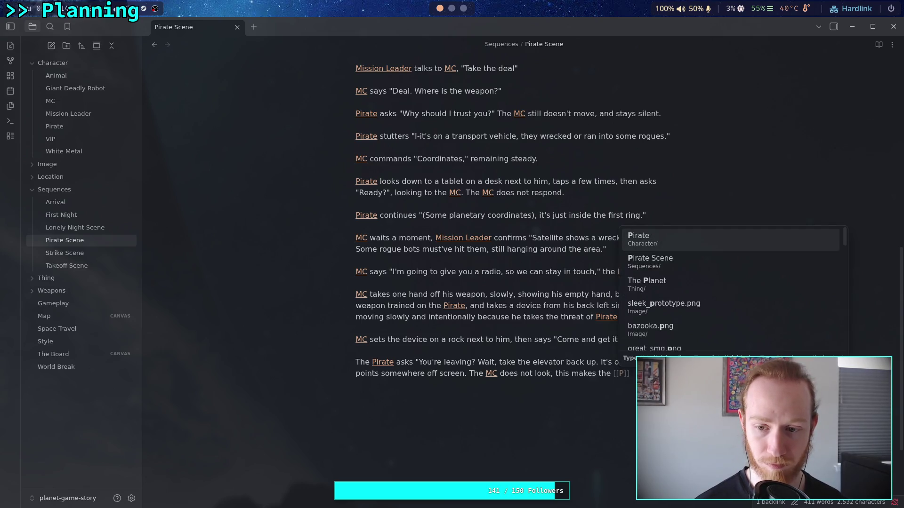
key("Return")
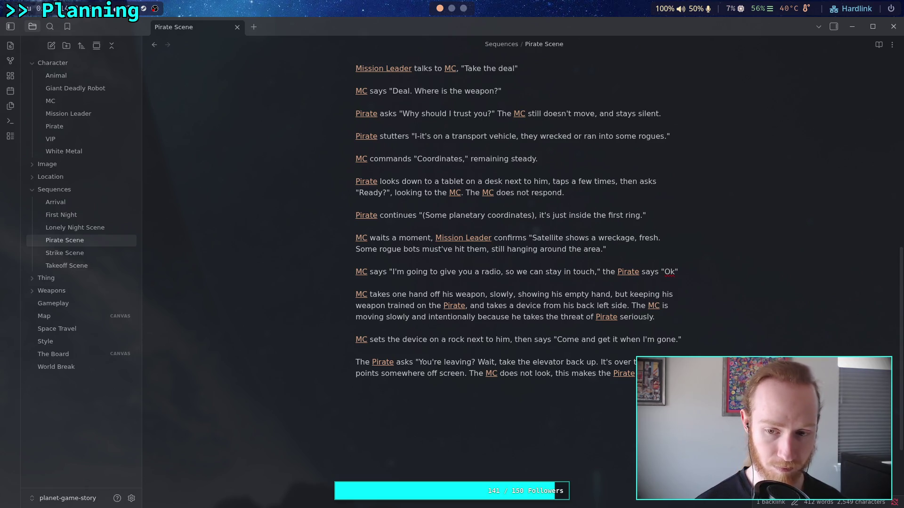
type("\"It's ")
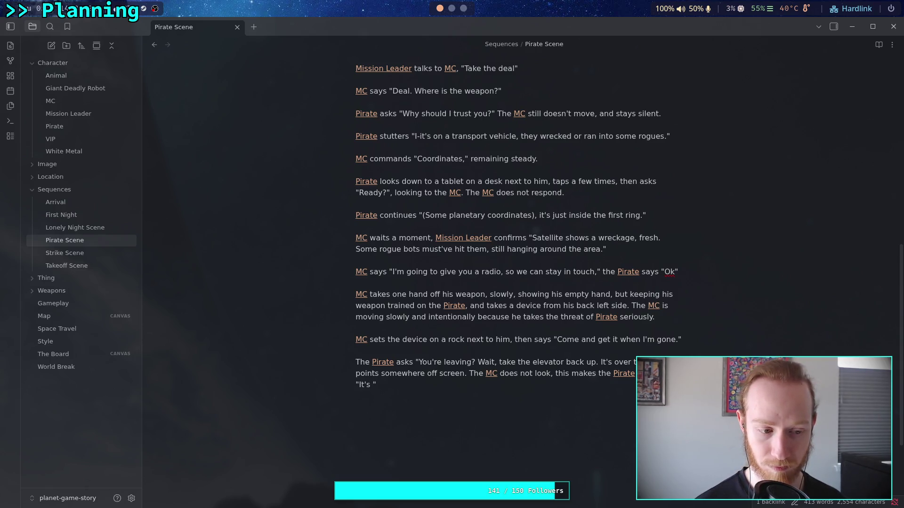
type("behind you")
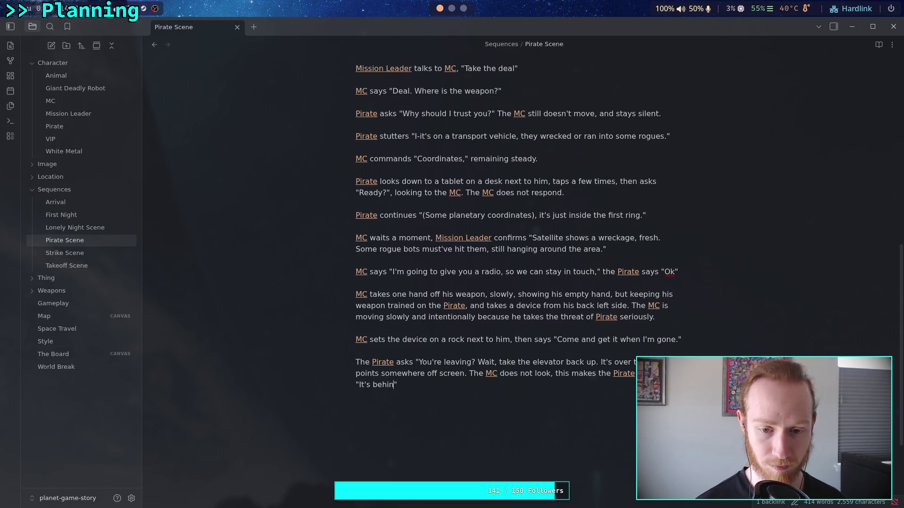
type(", ")
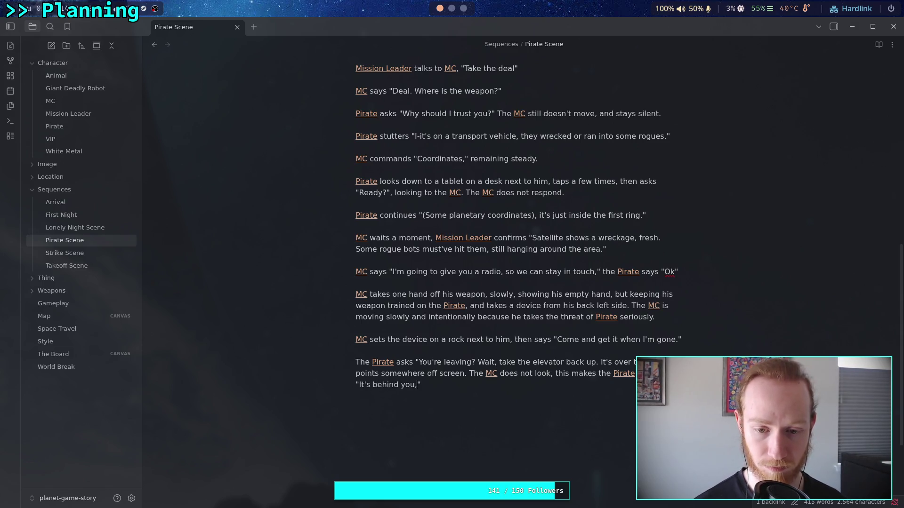
type("to the right")
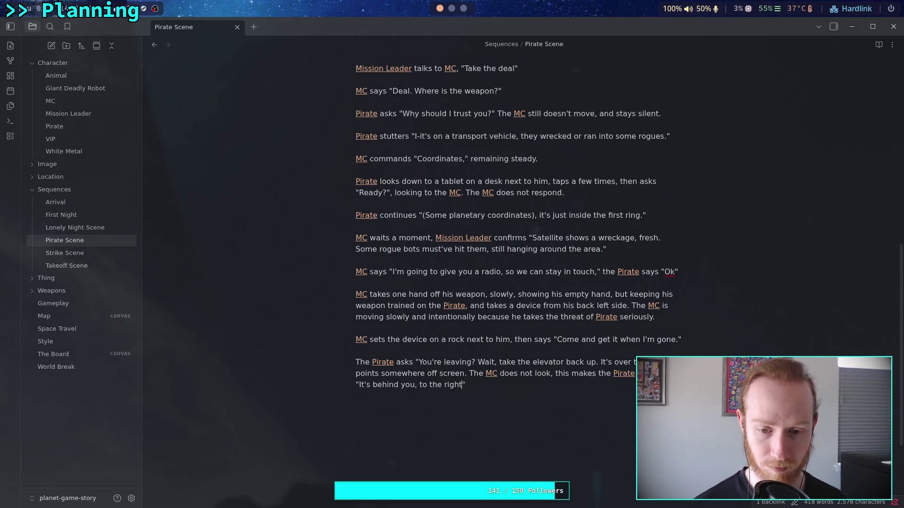
key("BackSpace")
key("BackSpace")
key("BackSpace")
key("BackSpace")
key("BackSpace")
key("BackSpace")
type("o-on")
type(" your right.")
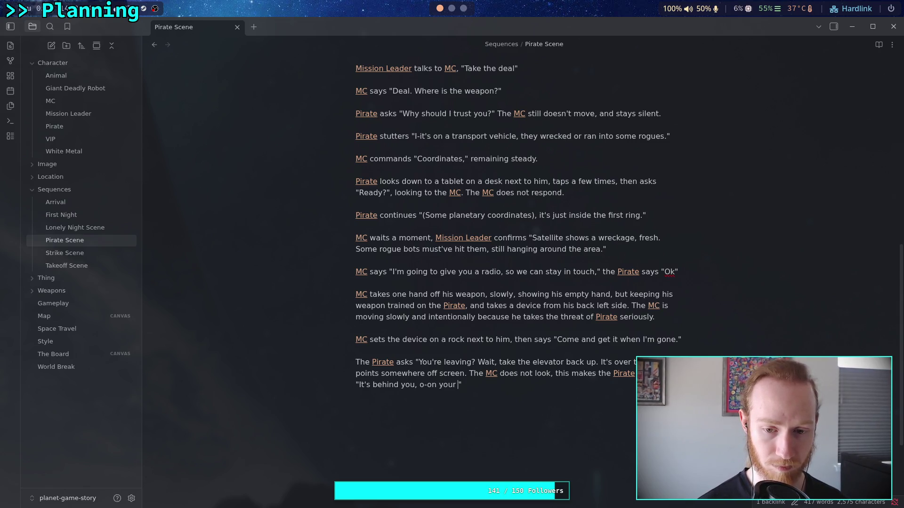
type("\"")
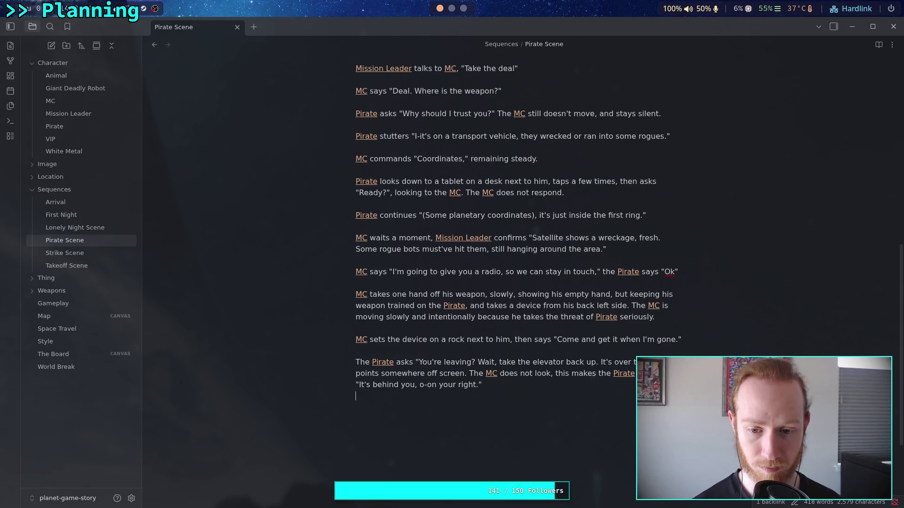
key("Return")
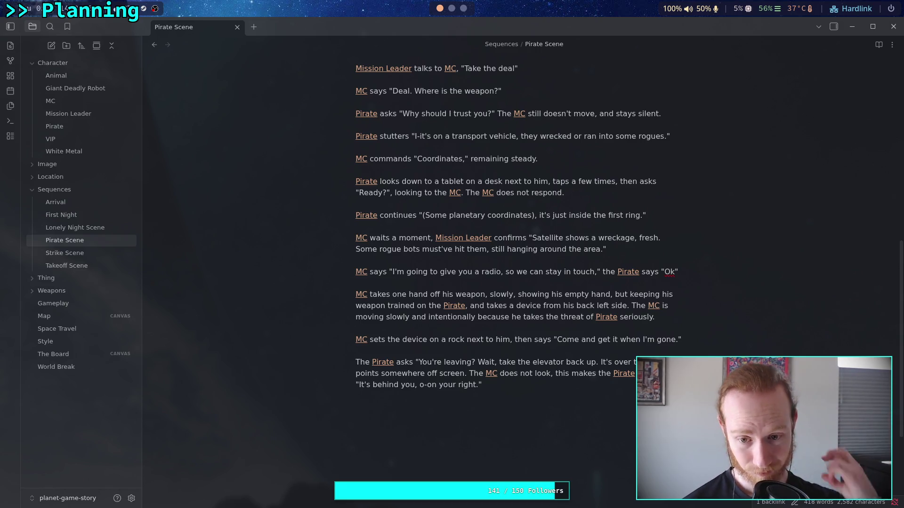
key("Return")
key("Return")
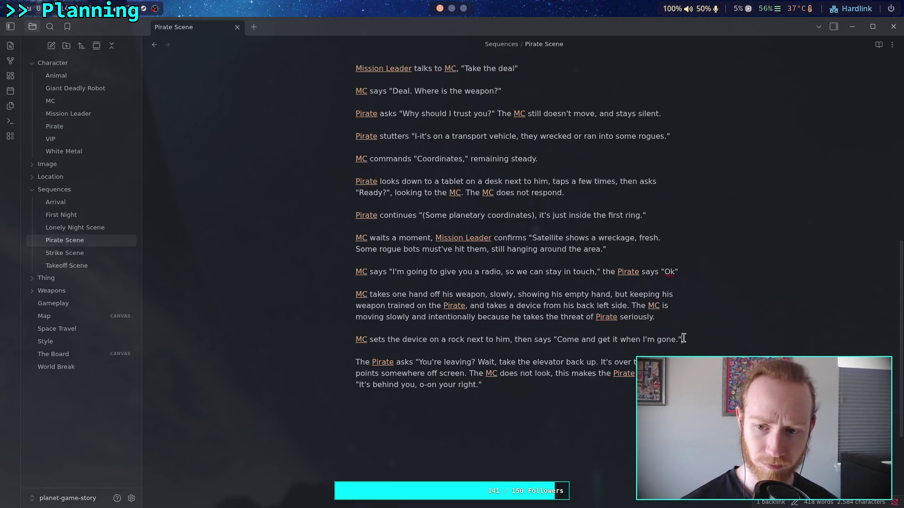
Step: Append 'as he repositions his hand back onto the weapon', adding 'repositions' to the dictionary
left_click(707, 347)
type("as he repositions his")
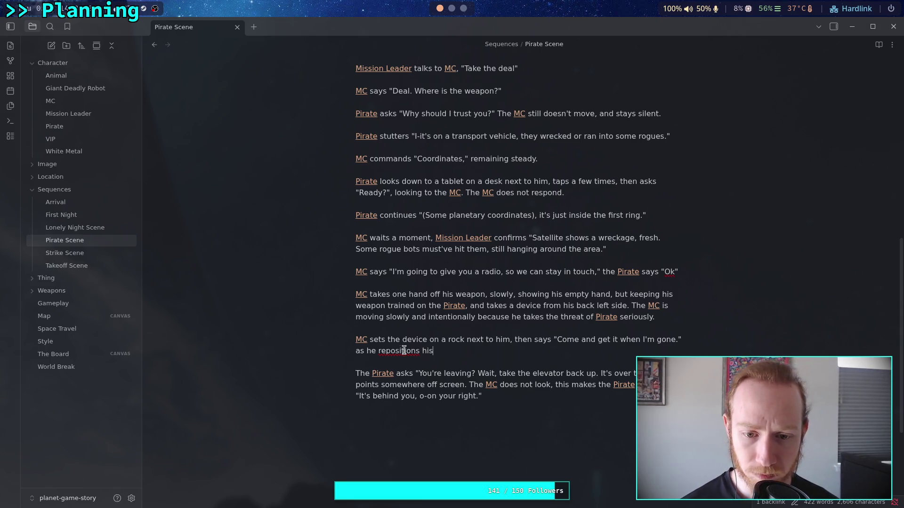
right_click(404, 350)
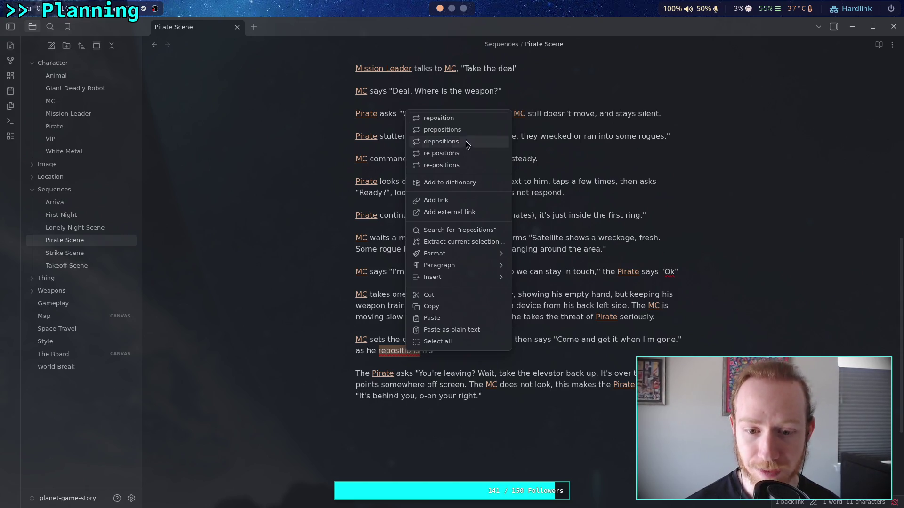
left_click(449, 182)
left_click(470, 350)
type("hand ")
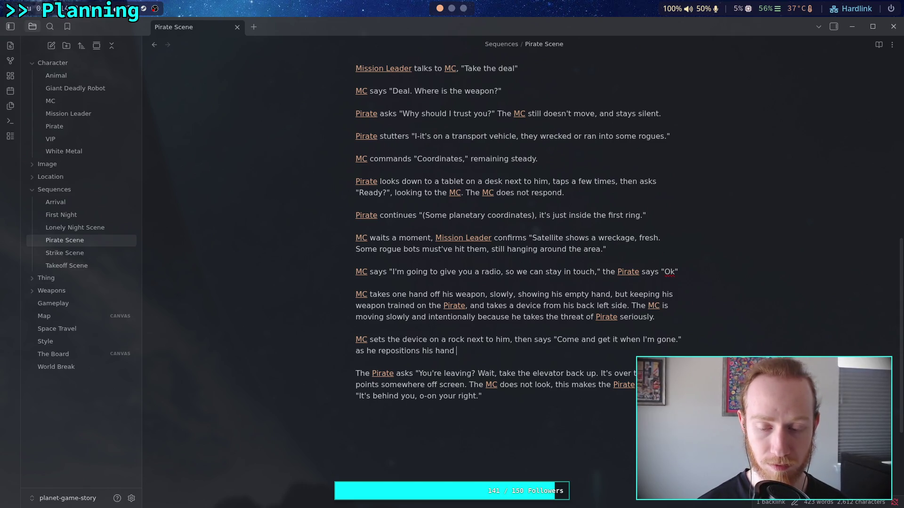
type("back onto the weapon.")
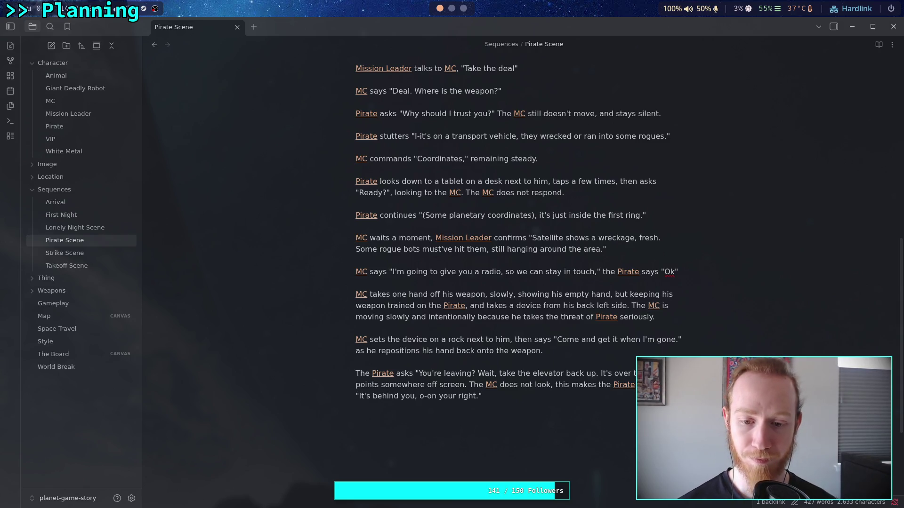
scroll(553, 373, "down", 2)
Step: Open the Pirate's line with the stutter "I-if you're"
left_click(485, 362)
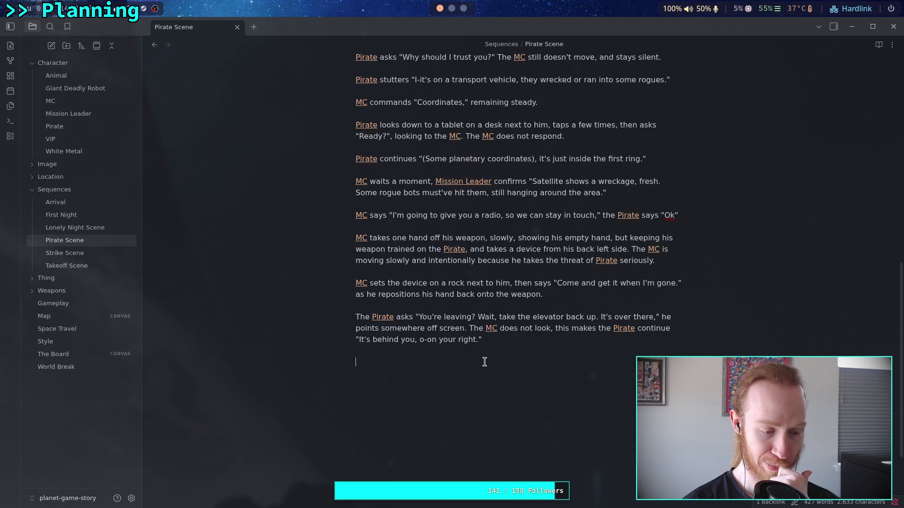
left_click(419, 317)
type("Y-")
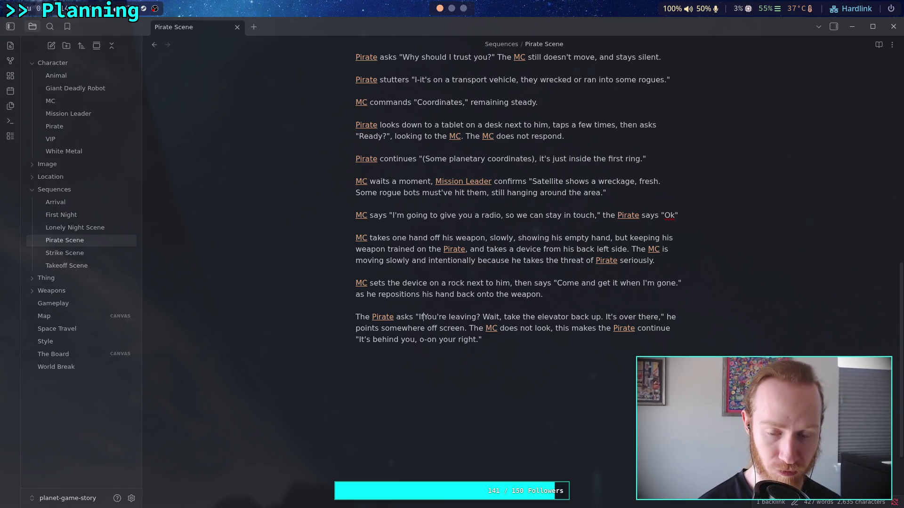
key("BackSpace")
type("-if y")
key("Delete")
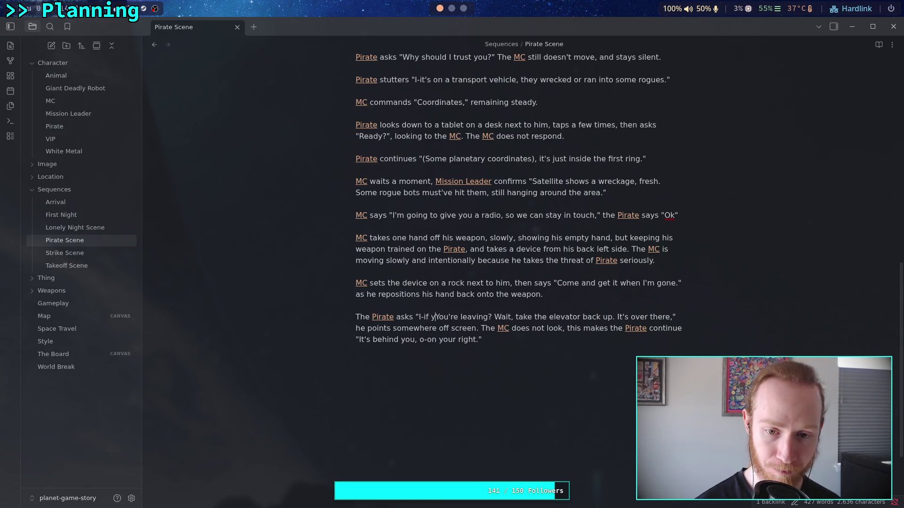
Step: Replace '? Wait' with a comma after 'leaving' and change 'asks' to 'says'
left_click(488, 317)
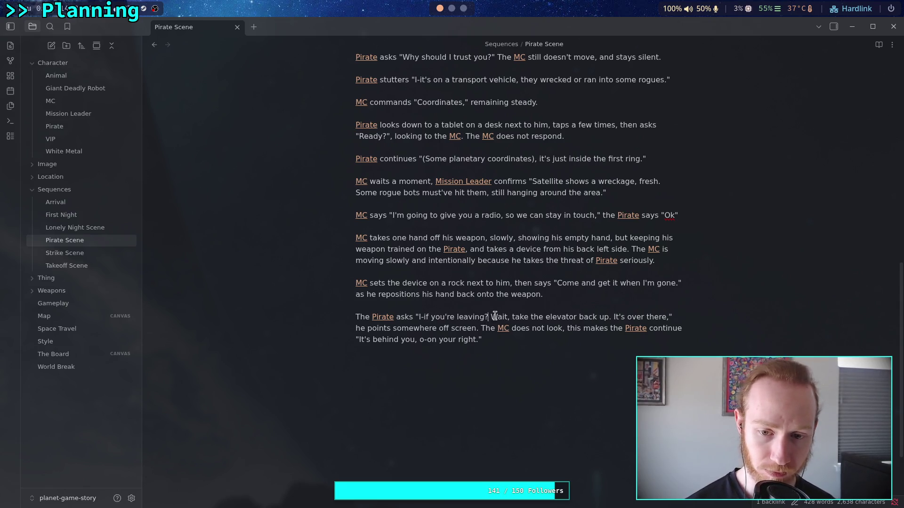
key("BackSpace")
key("BackSpace")
type(",")
key("Delete")
key("Delete")
key("Delete")
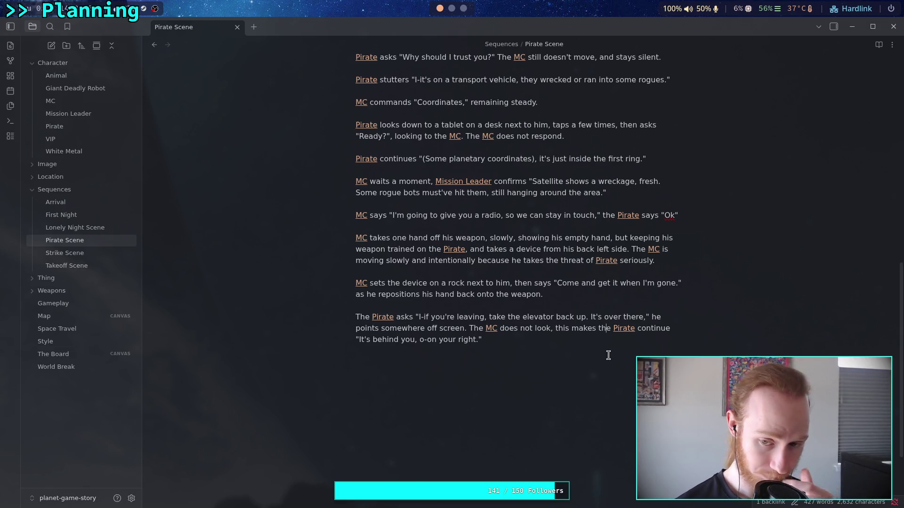
left_click(541, 342)
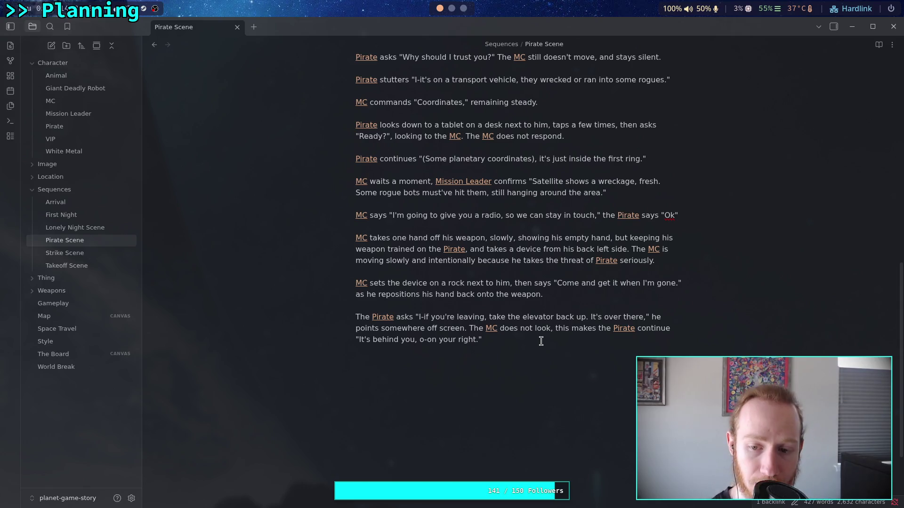
double_click(404, 317)
type("says")
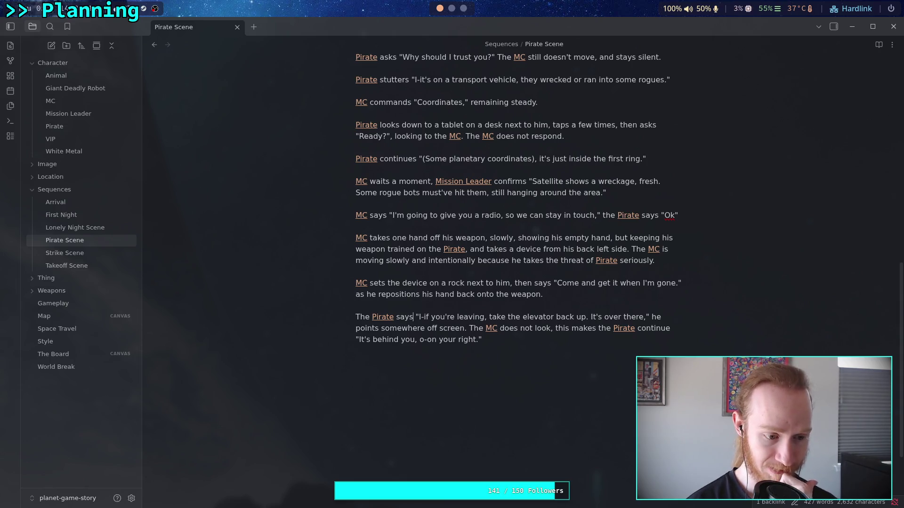
left_click(512, 368)
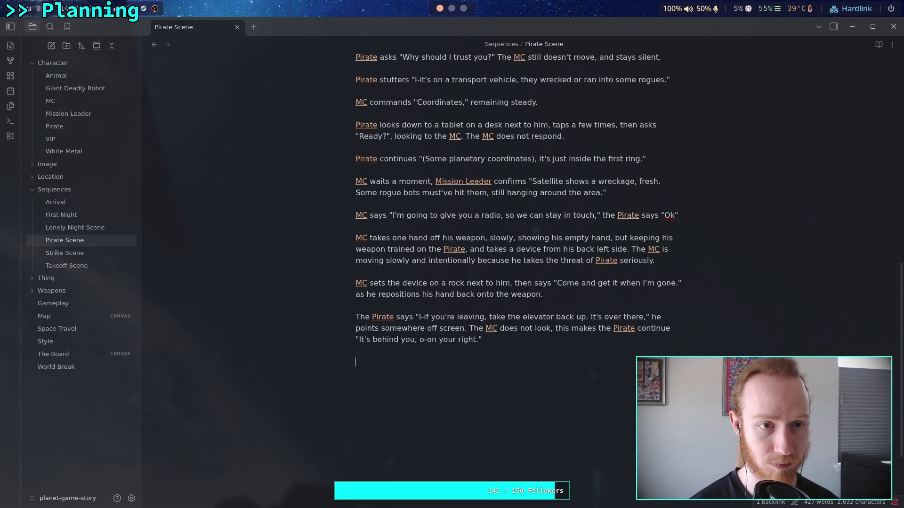
Step: Start an [[MC]] paragraph: lowers his weapon, then looks to the elevator
type("[[")
key("BackSpace")
key("BackSpace")
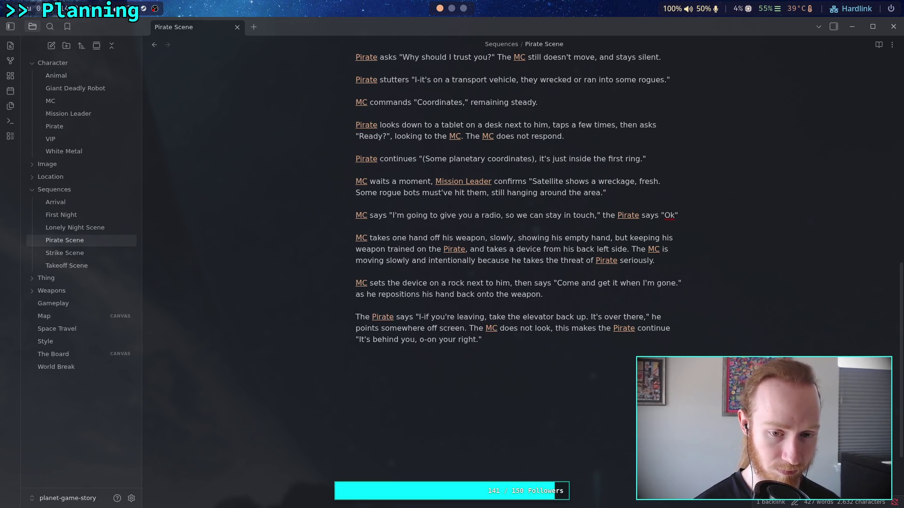
type("[[MC")
key("Return")
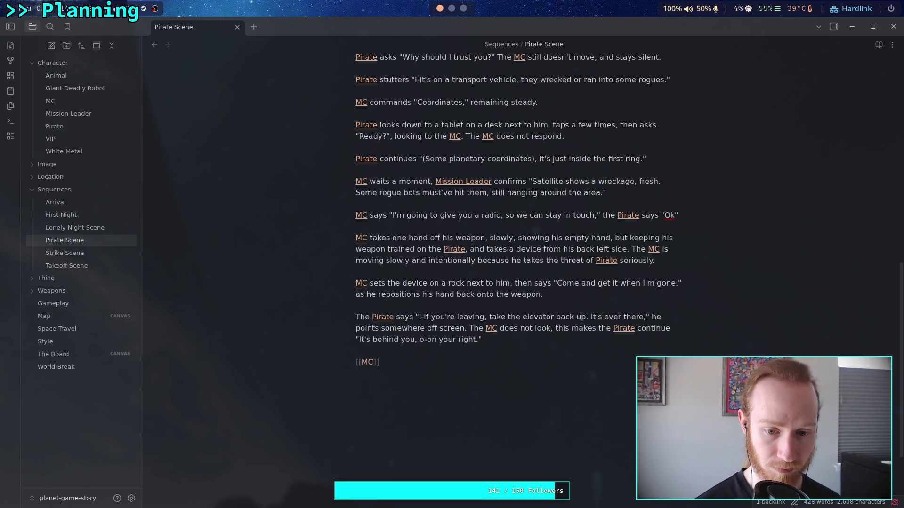
type("MC lowers h")
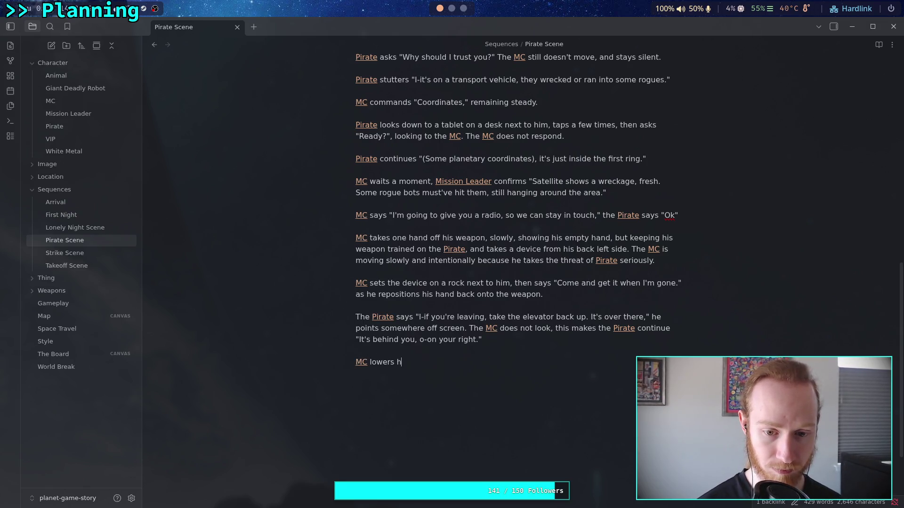
type("is weapon")
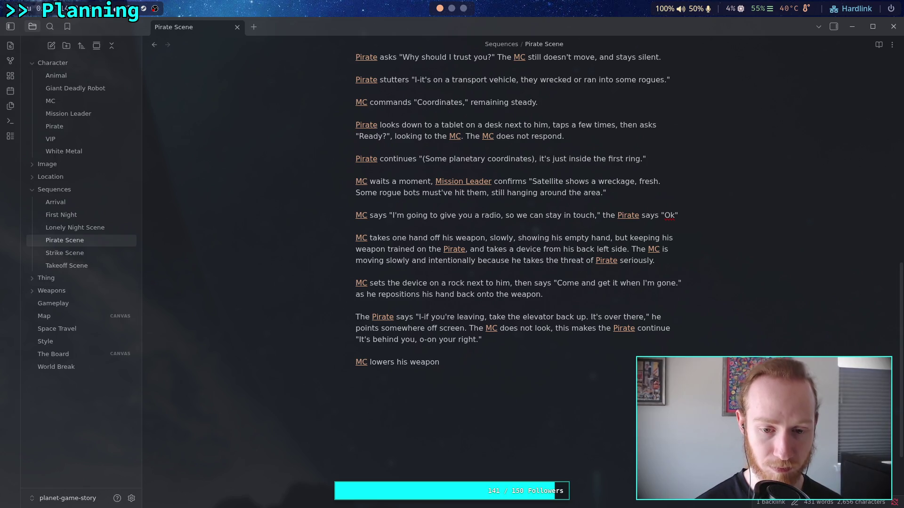
type(", and lookns")
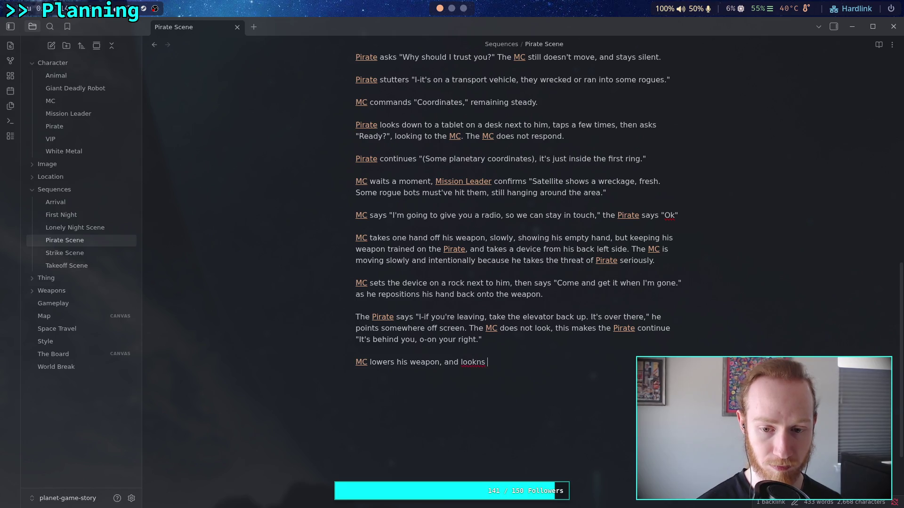
key("BackSpace")
type("s")
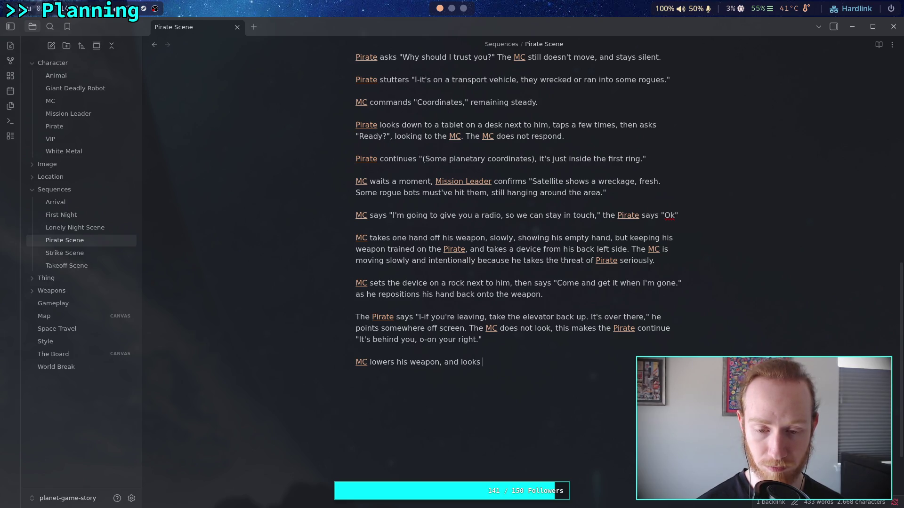
key("ctrl+BackSpace")
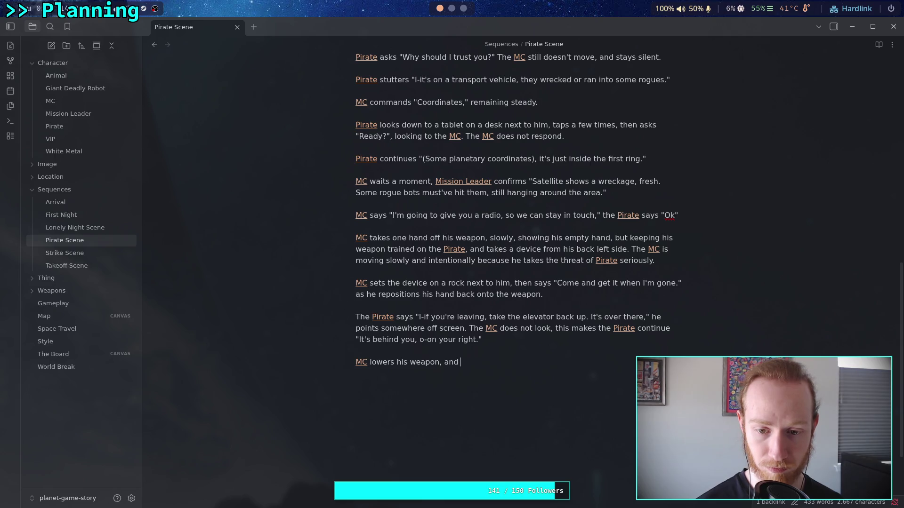
type("then looks ")
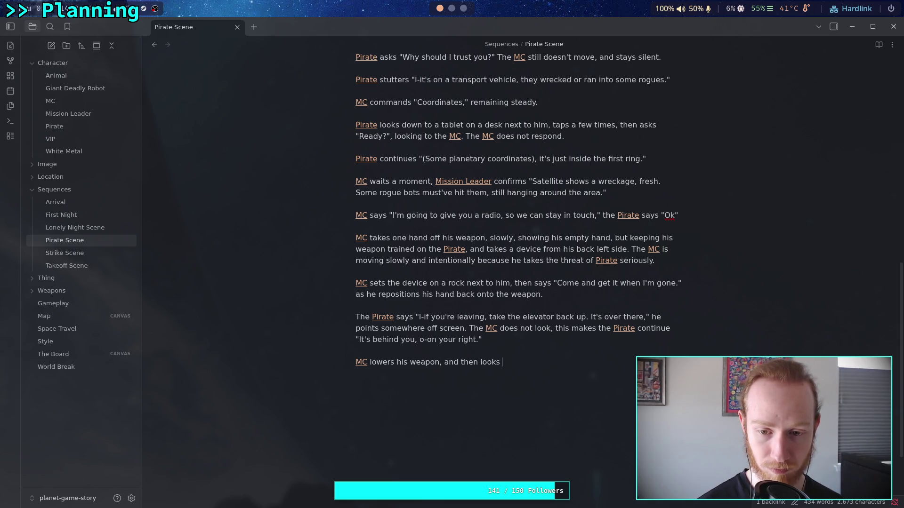
type("to the elevator,")
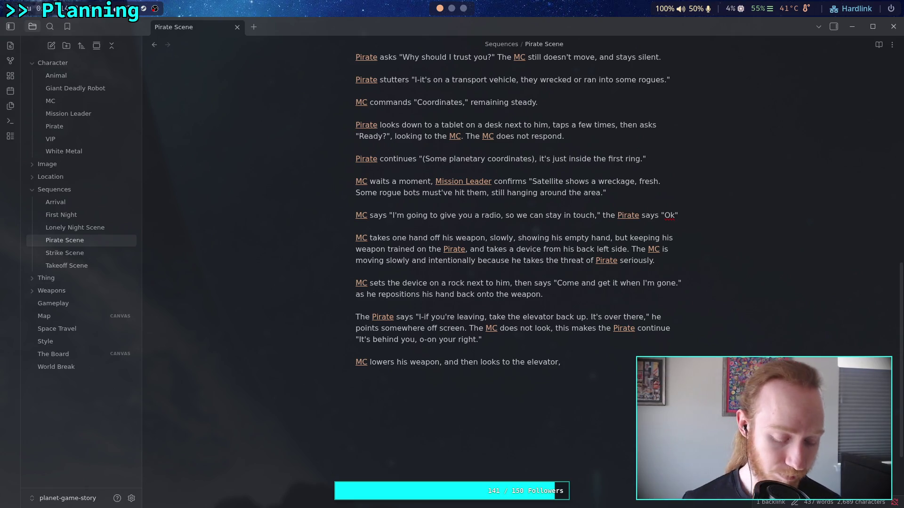
Step: Add that he looks back to the [[Pirate]] and walks to the elevator
type(" looks back ")
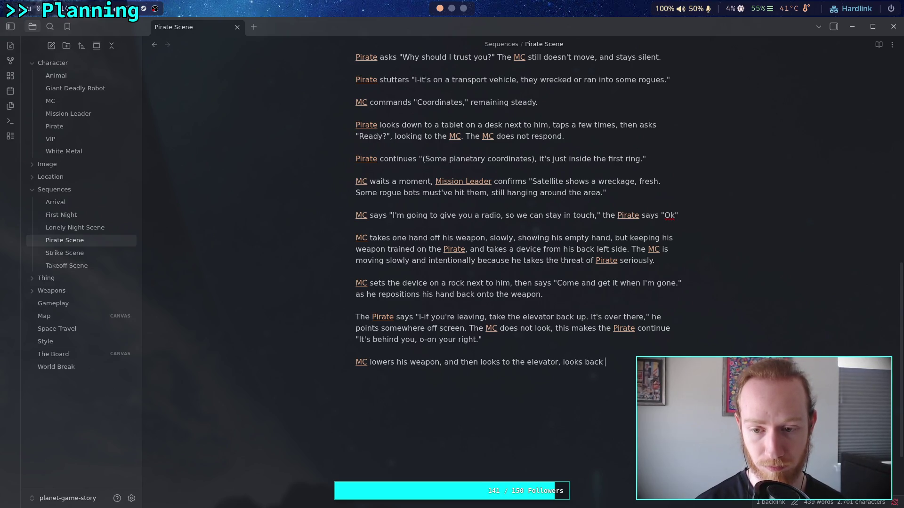
type("to the [[pr")
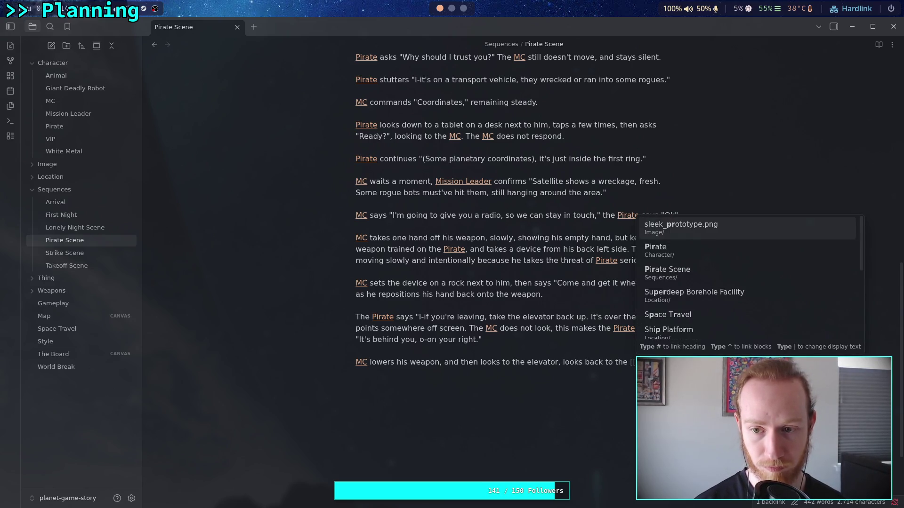
key("Escape")
type(".")
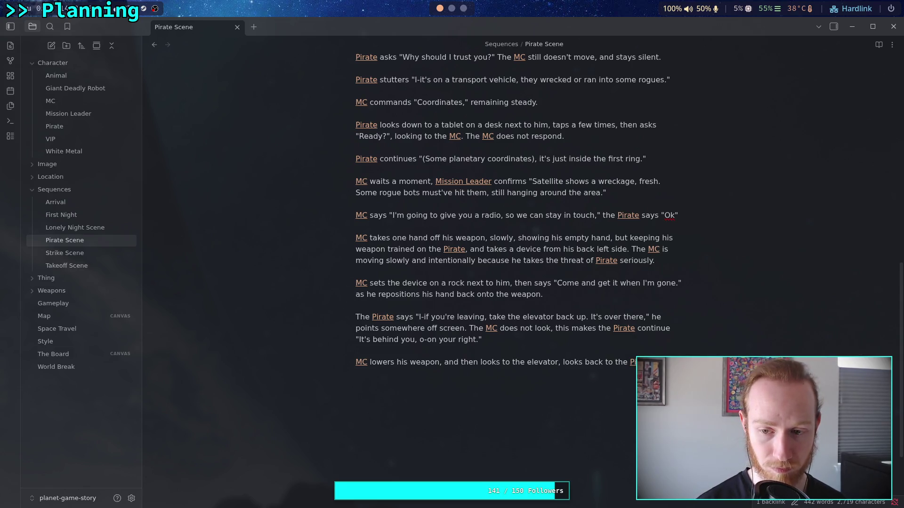
type("walks ")
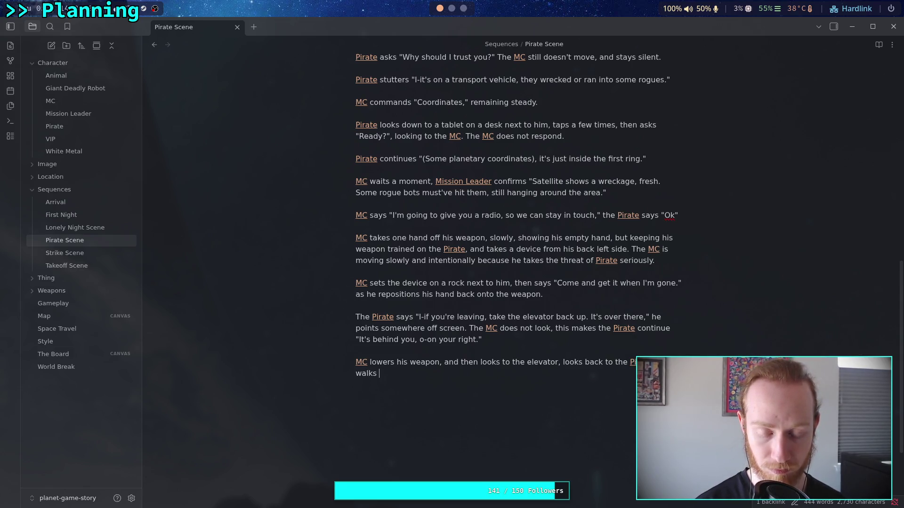
type("o the eleve")
key("BackSpace")
type("ator.")
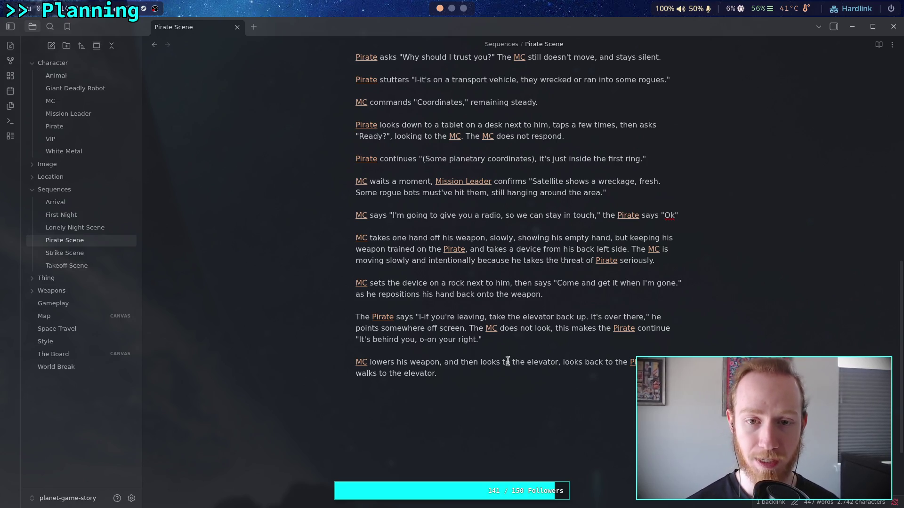
Step: Scroll through the Pirate Scene note to review it
scroll(484, 333, "up", 10)
scroll(484, 333, "up", 2)
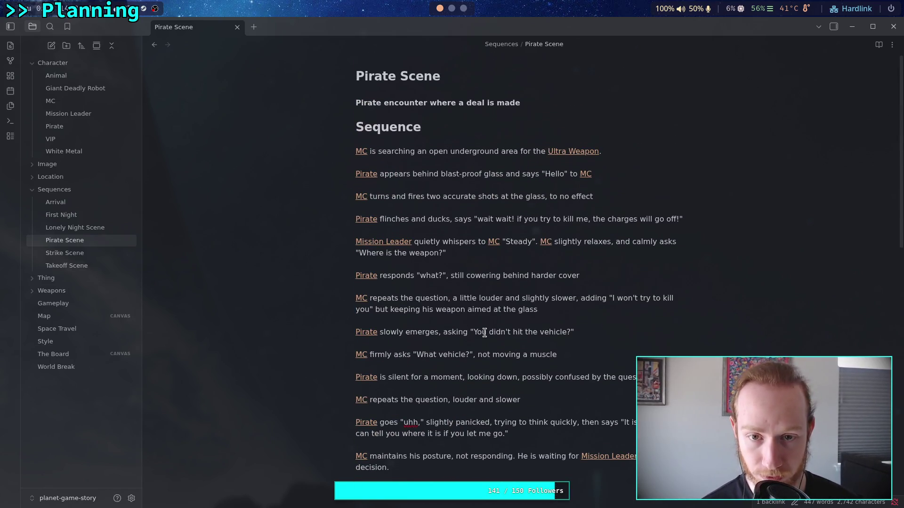
scroll(484, 333, "down", 20)
scroll(483, 344, "up", 12)
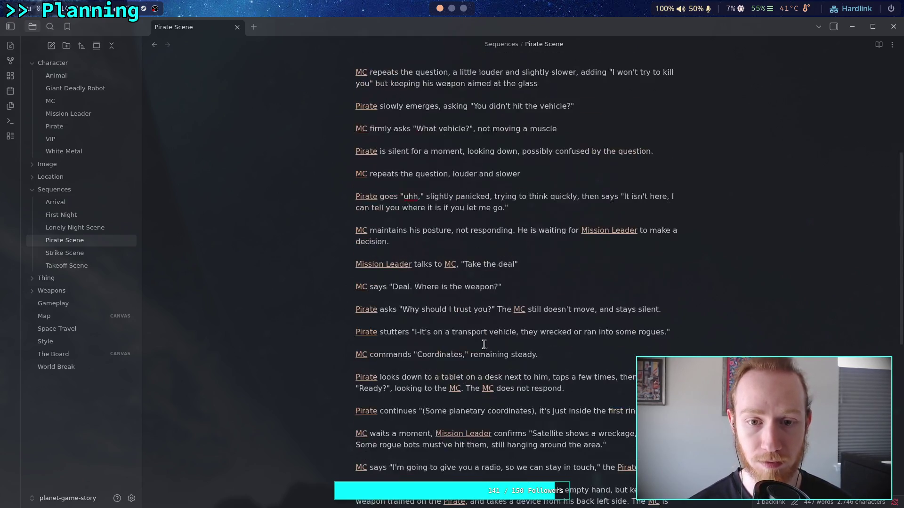
scroll(484, 344, "up", 8)
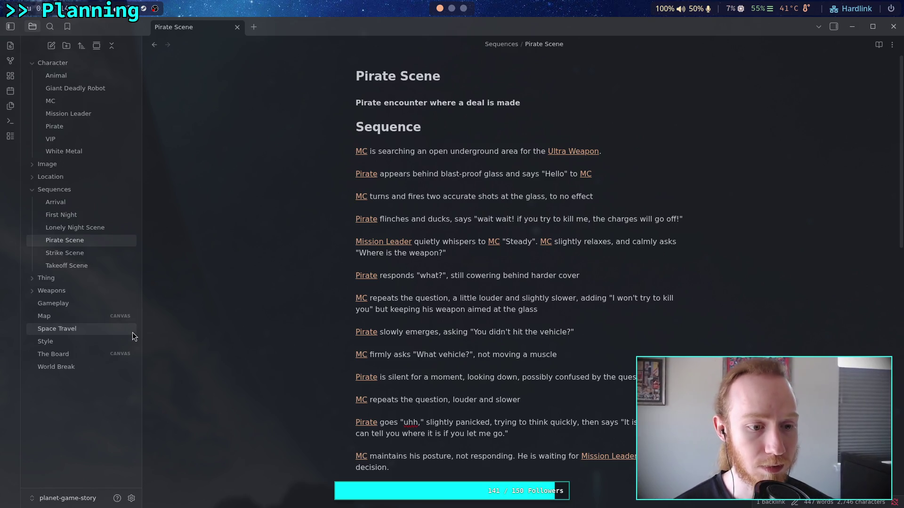
Step: Open The Board canvas, zoom into Primary Mission, and switch to the terminal workspace
left_click(70, 316)
left_click(71, 307)
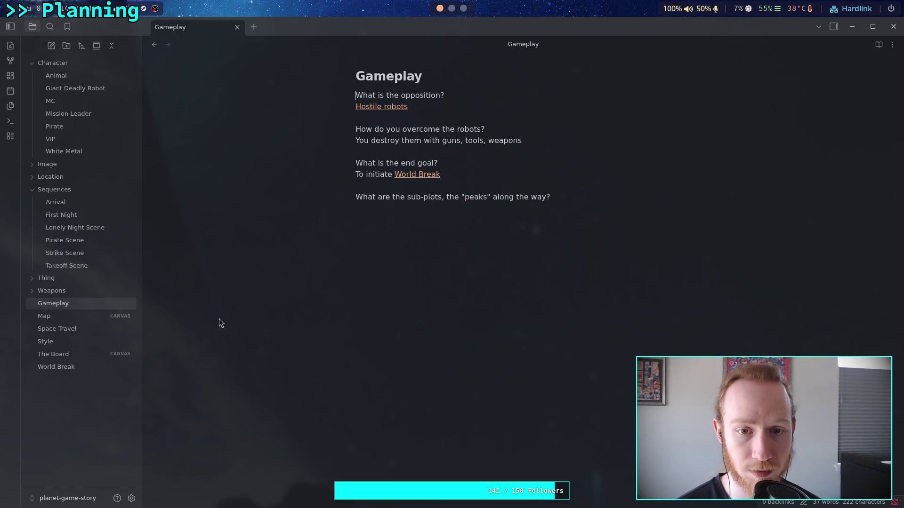
left_click(91, 353)
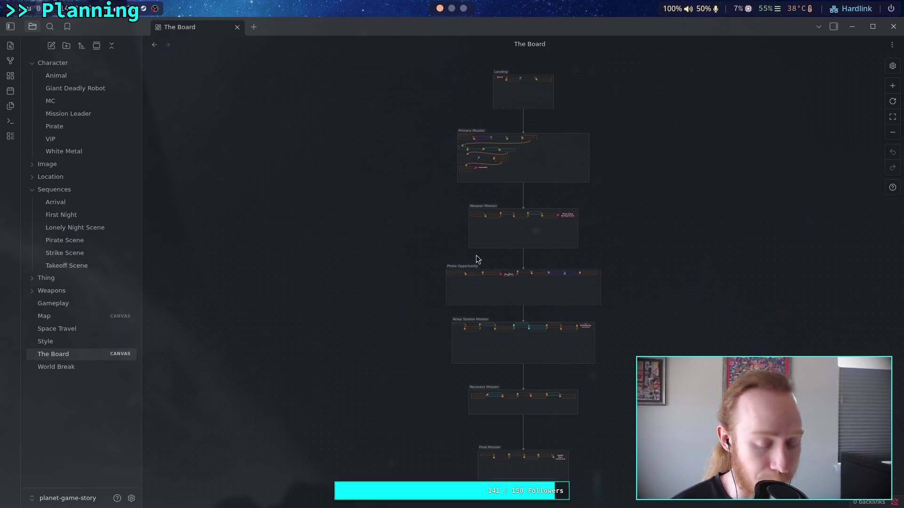
scroll(490, 254, "up", 10)
scroll(486, 282, "up", 5)
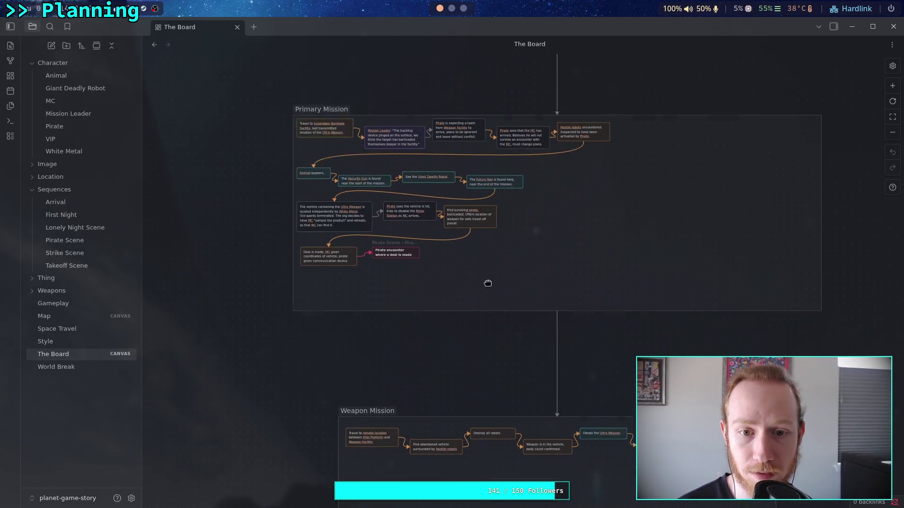
scroll(494, 298, "up", 3, "ctrl")
scroll(494, 298, "up", 3)
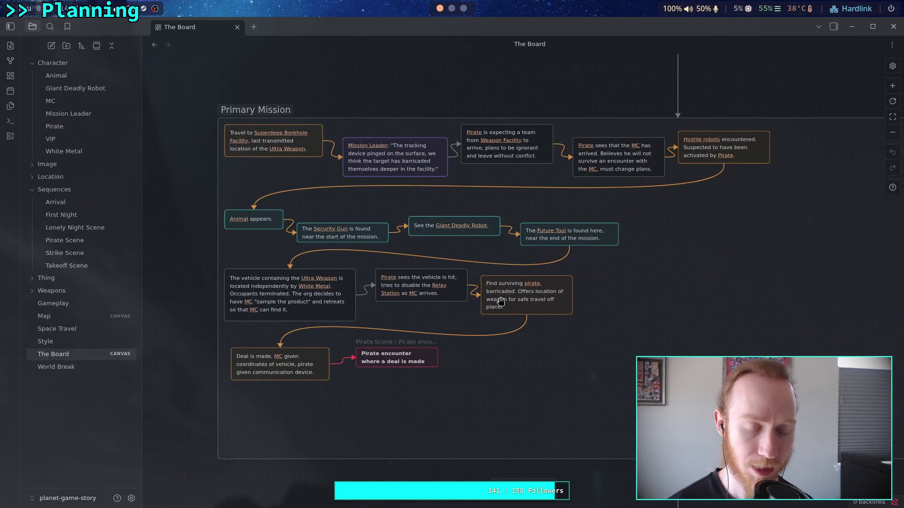
key("super+2")
Step: Run git status, git add . and git diff --staged, then return to Obsidian
type("git status")
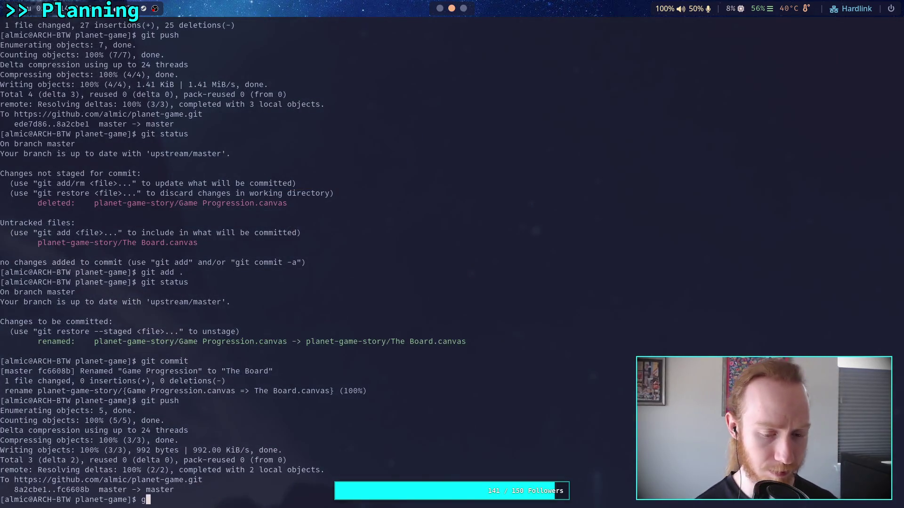
key("Return")
type("git add .")
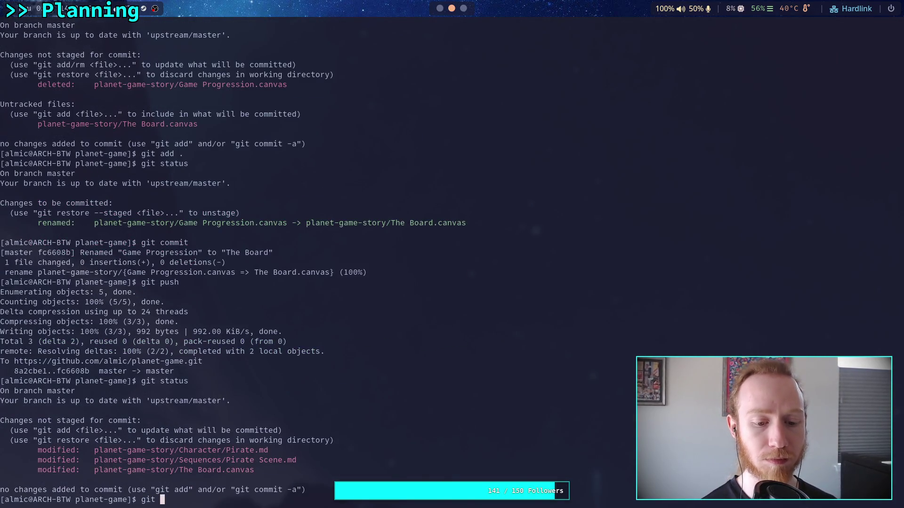
key("Return")
type("git diff --staged")
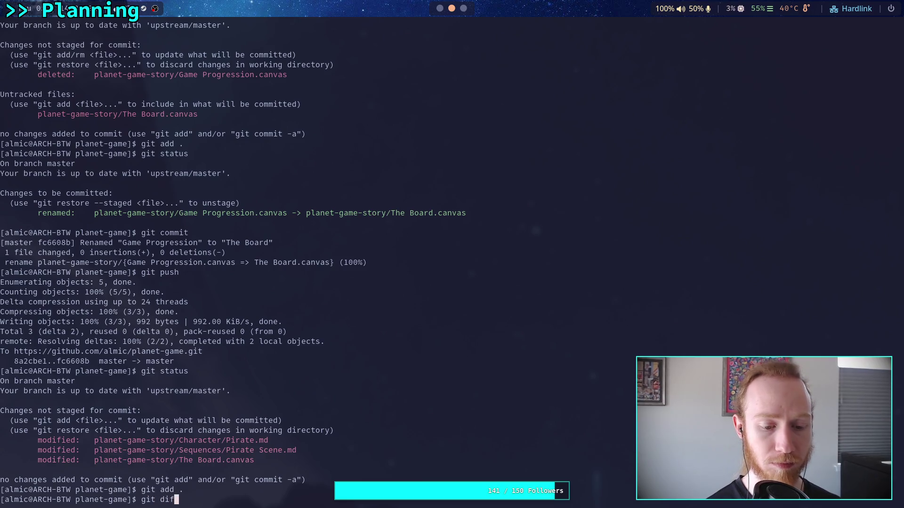
key("Return")
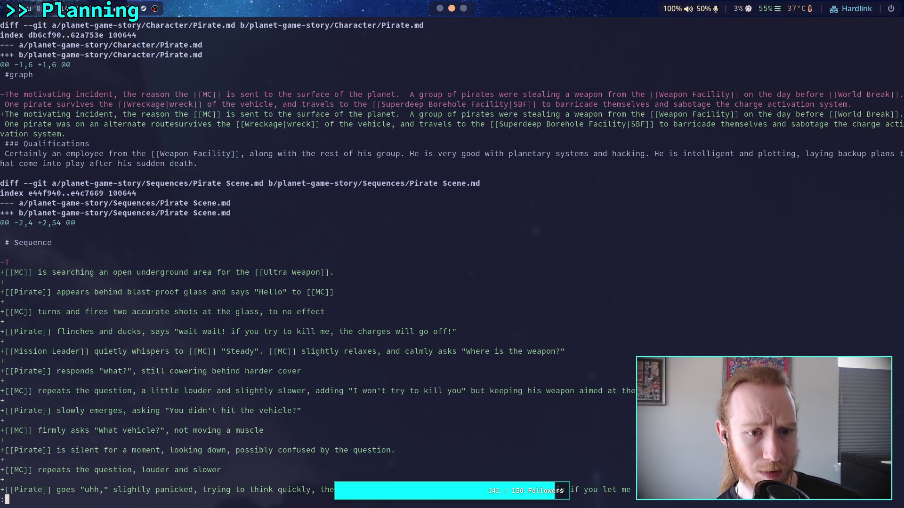
left_click(440, 8)
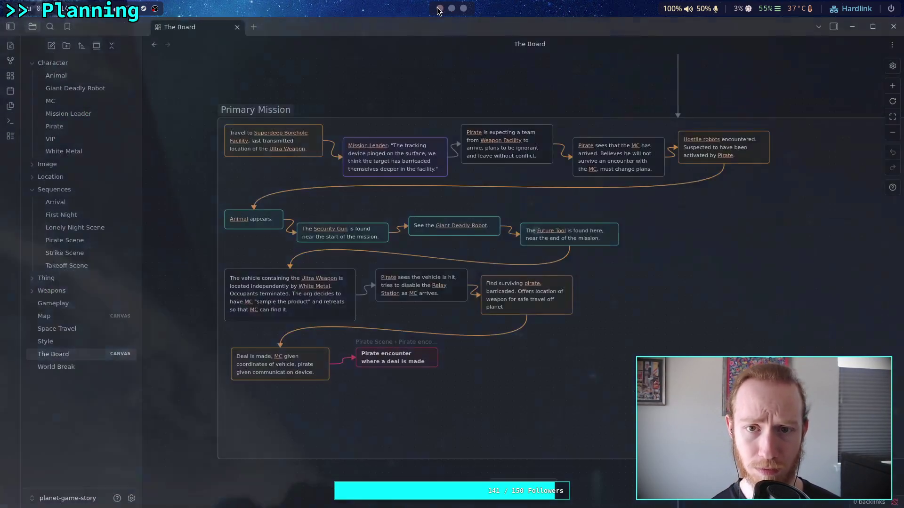
Step: In the Pirate note, replace the sentence about one pirate surviving the wreck with 'The plan'
left_click(54, 126)
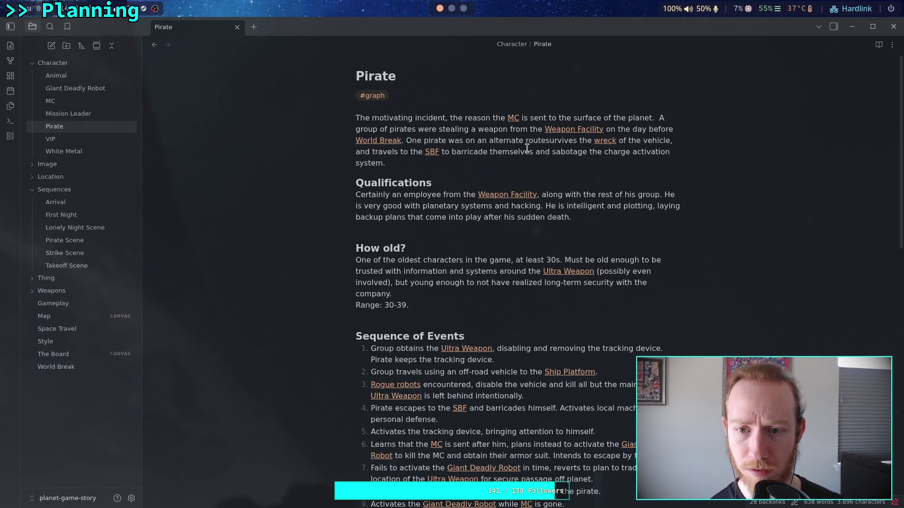
left_click(432, 163)
left_click_drag(433, 163, 406, 140)
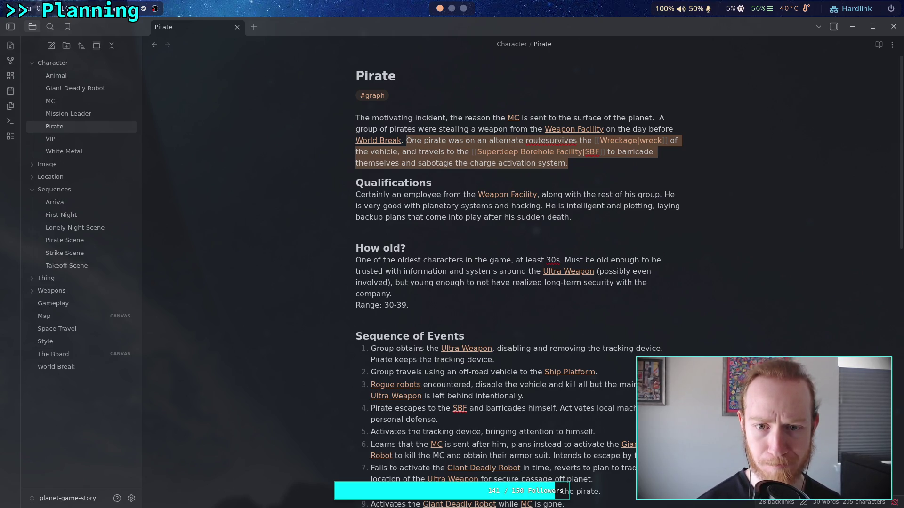
type("The plan")
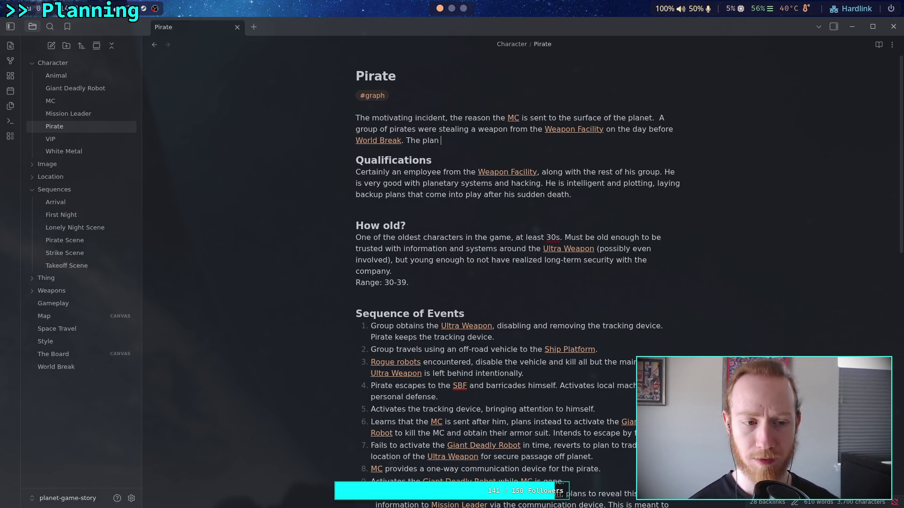
Step: Retitle the Pirate note as 'Researcher'
double_click(373, 76)
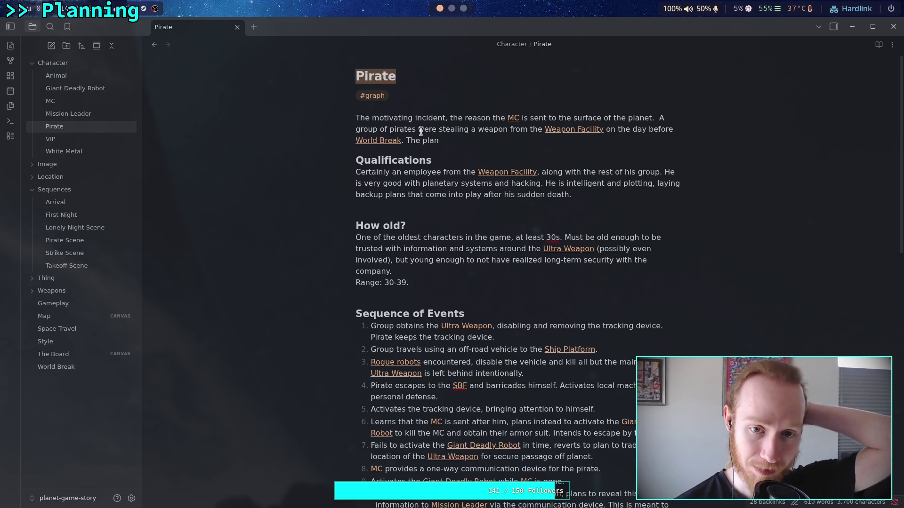
scroll(474, 161, "down", 10)
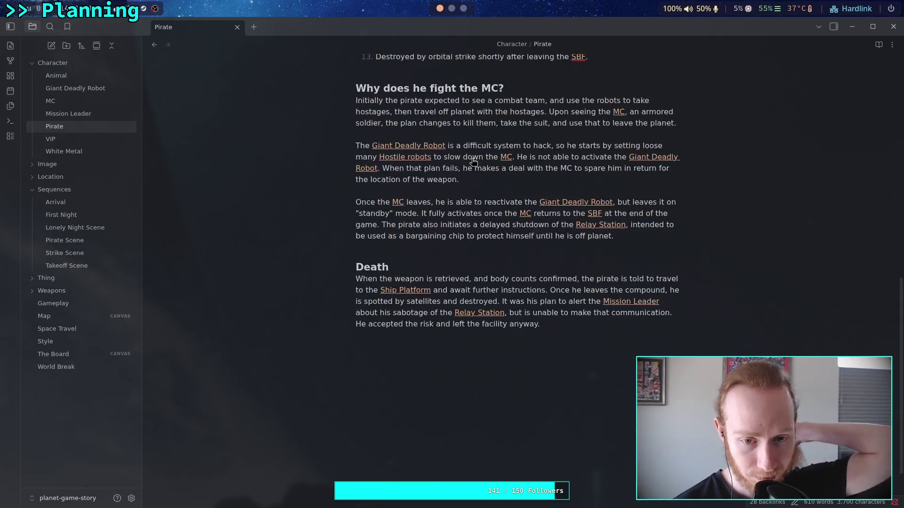
scroll(473, 162, "up", 10)
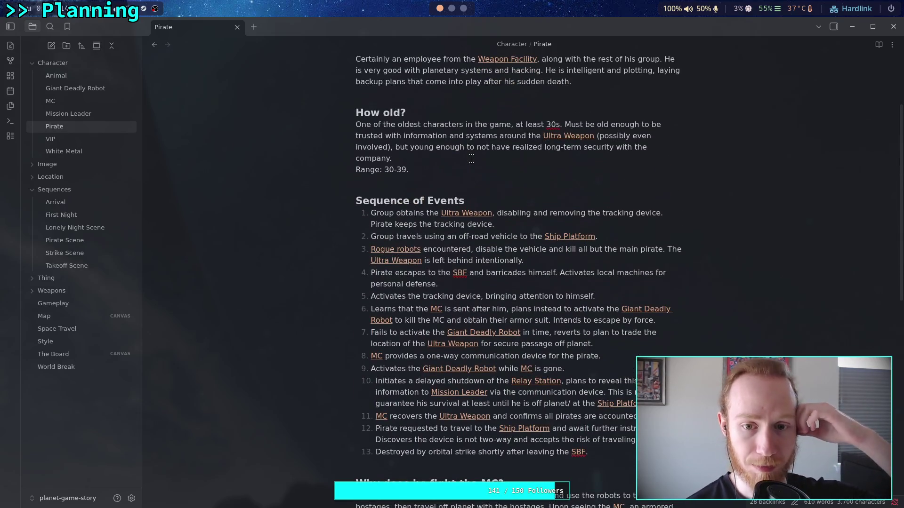
scroll(471, 158, "up", 3)
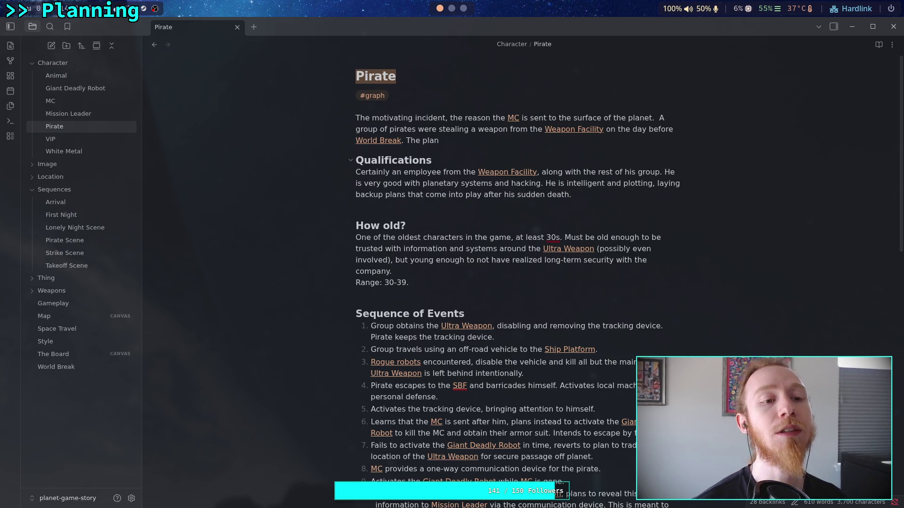
type("R")
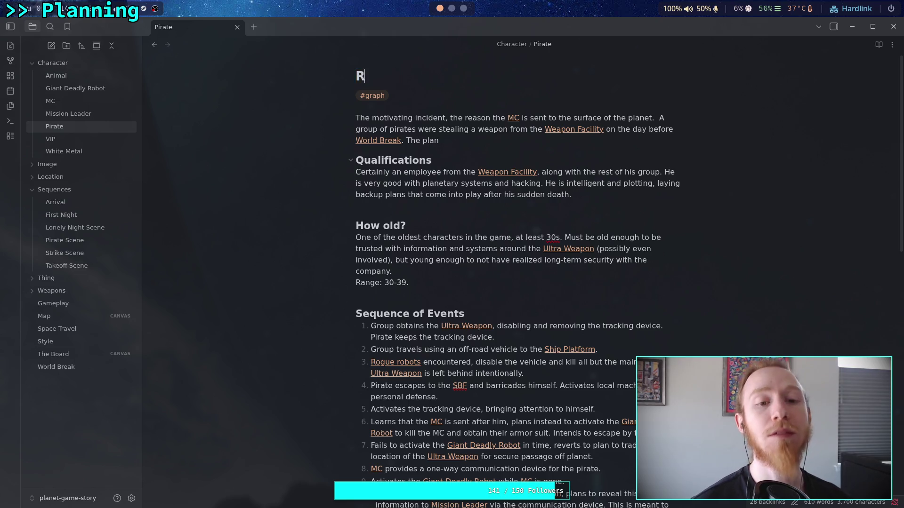
type("esearcher")
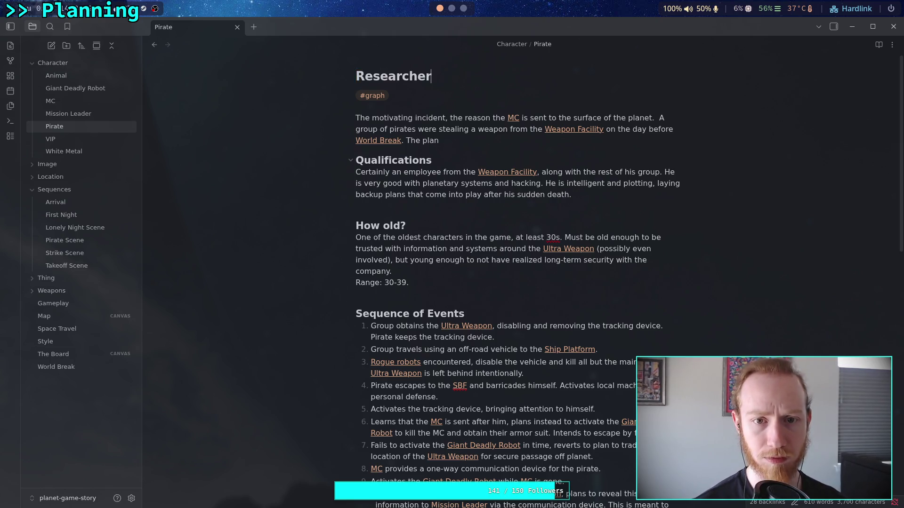
Step: Confirm the Researcher title and write his plan to move the tracker to the Superdeep Borehole Facility
key("Return")
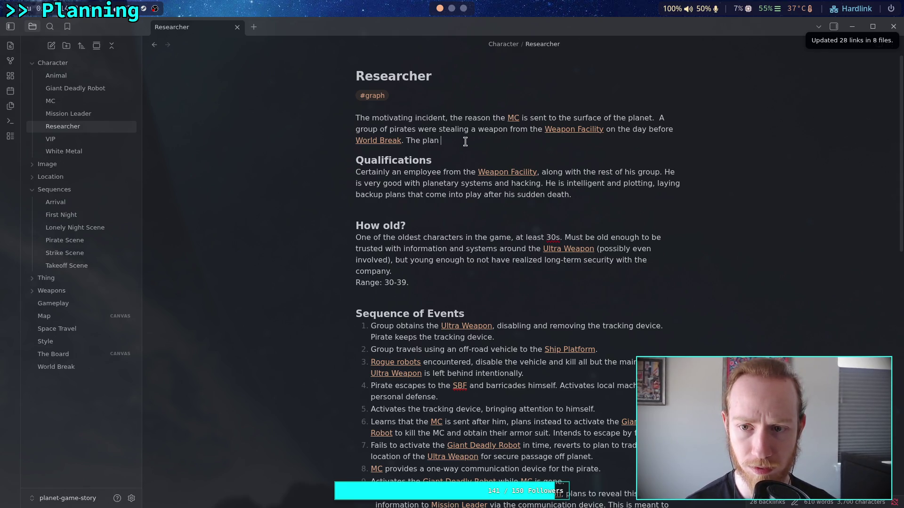
type("a")
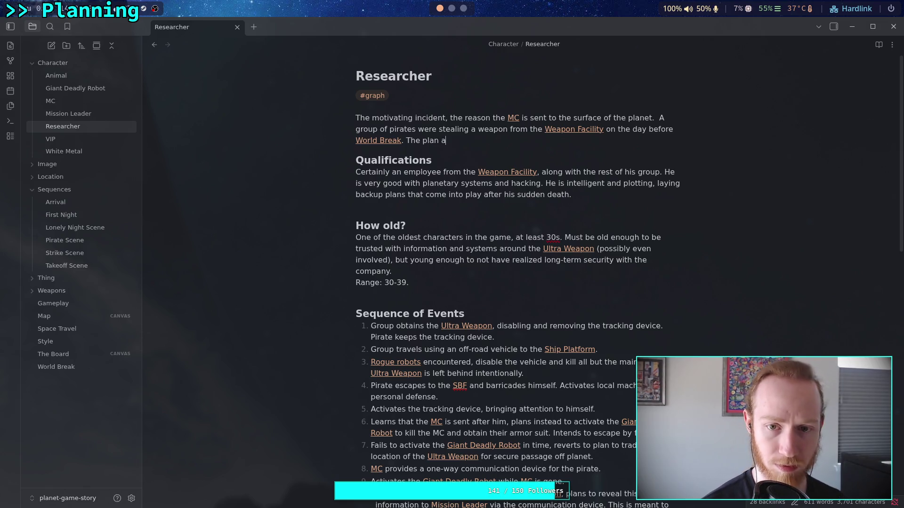
key("BackSpace")
type("was for the ")
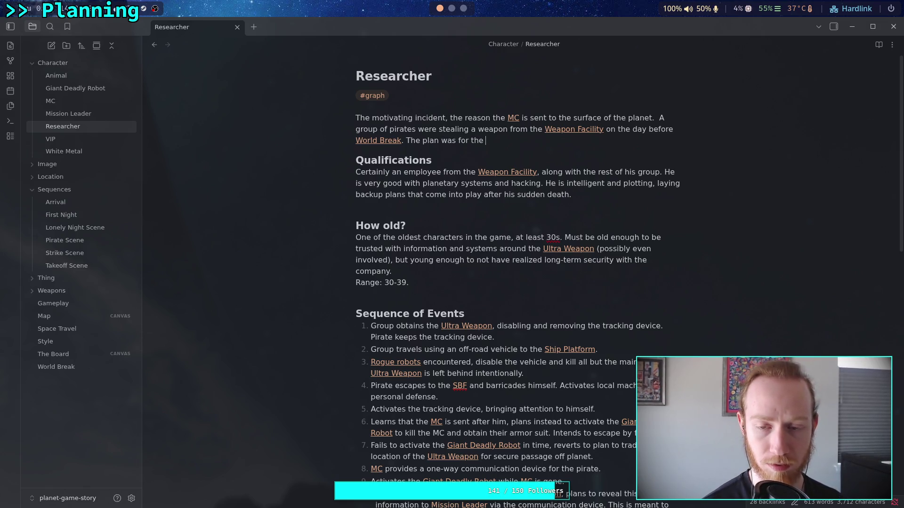
type("Resea")
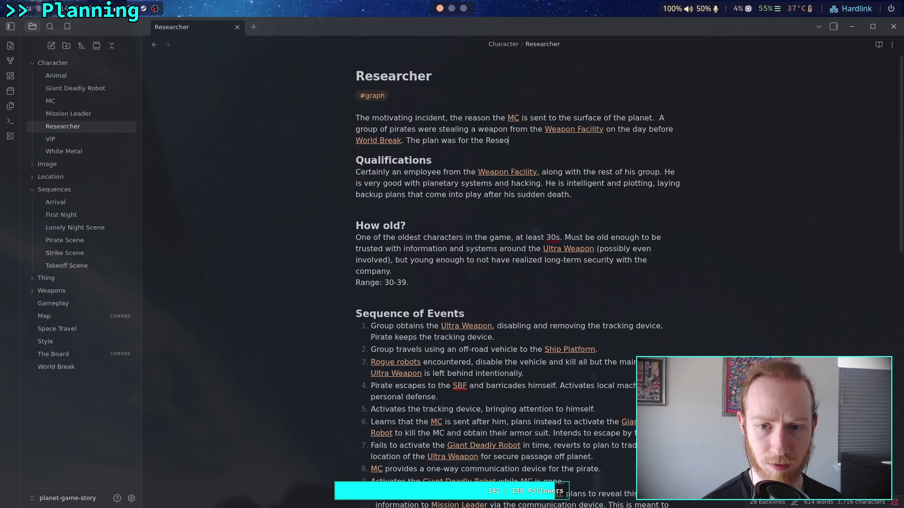
type("rcher to di")
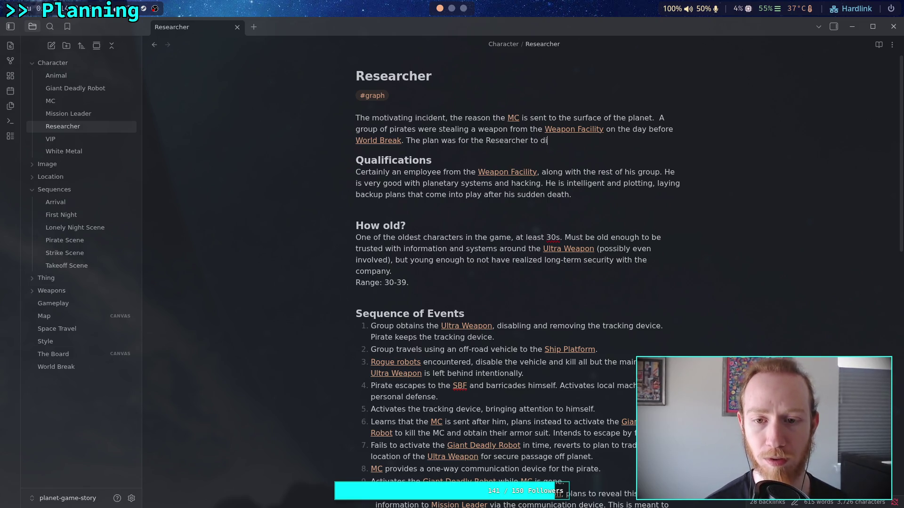
type("sablthe tra")
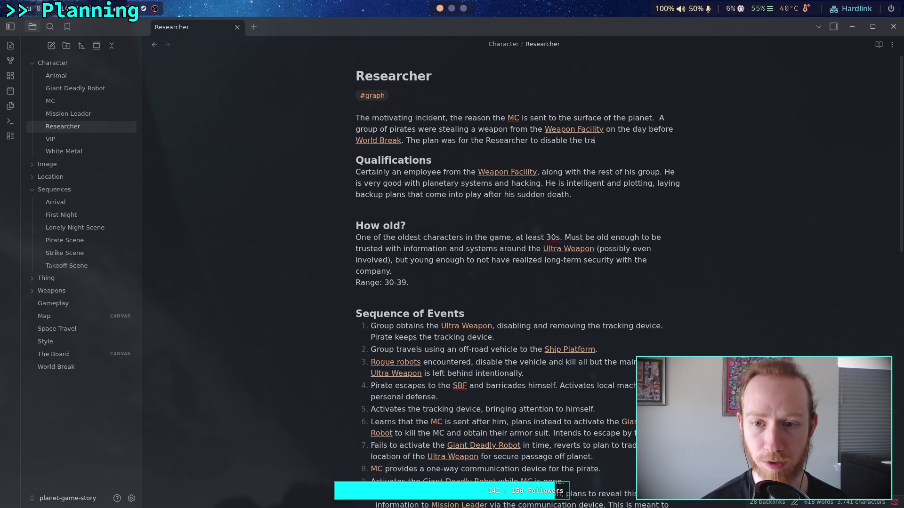
type("cking devico and move it to the [[S")
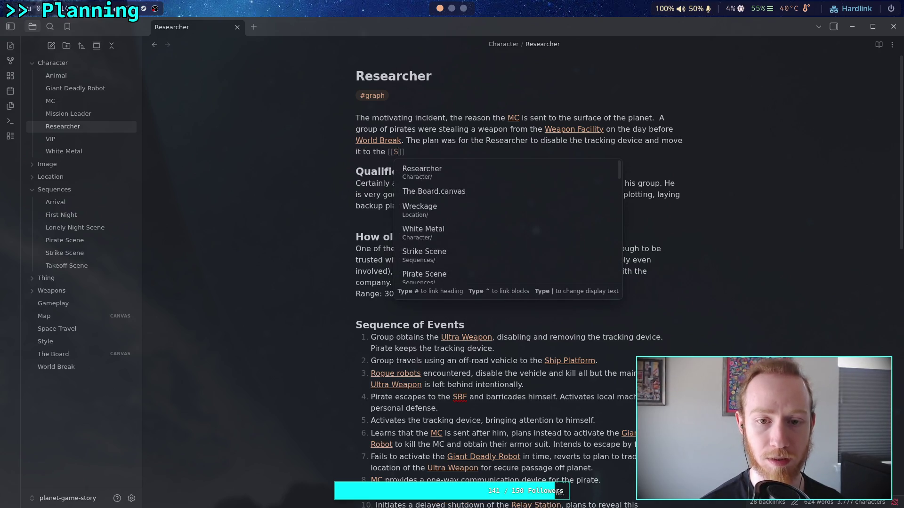
type("up")
key("Return")
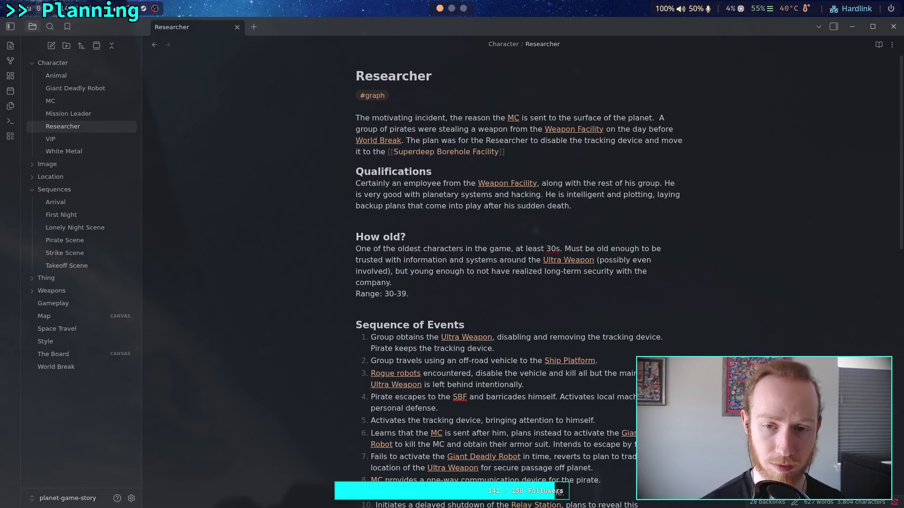
left_click(356, 171)
key("Left")
type(".")
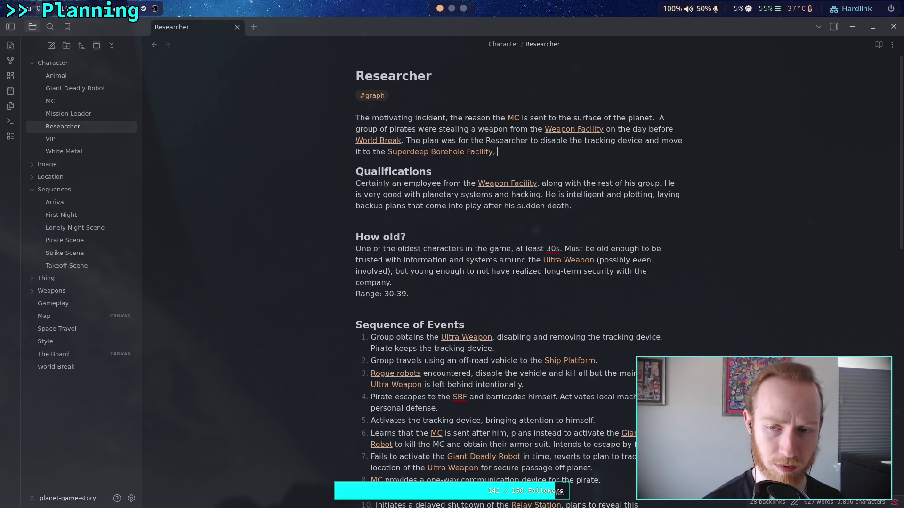
type("eactivat")
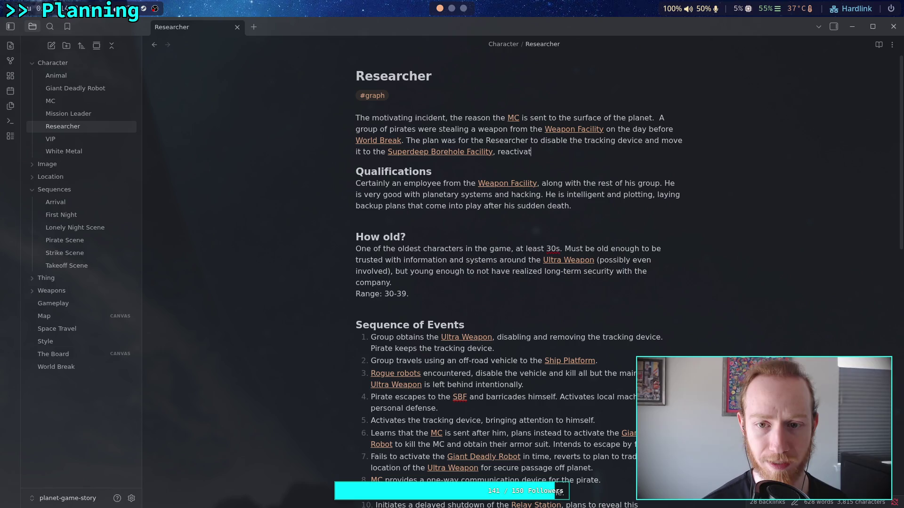
type("e its themain group tra")
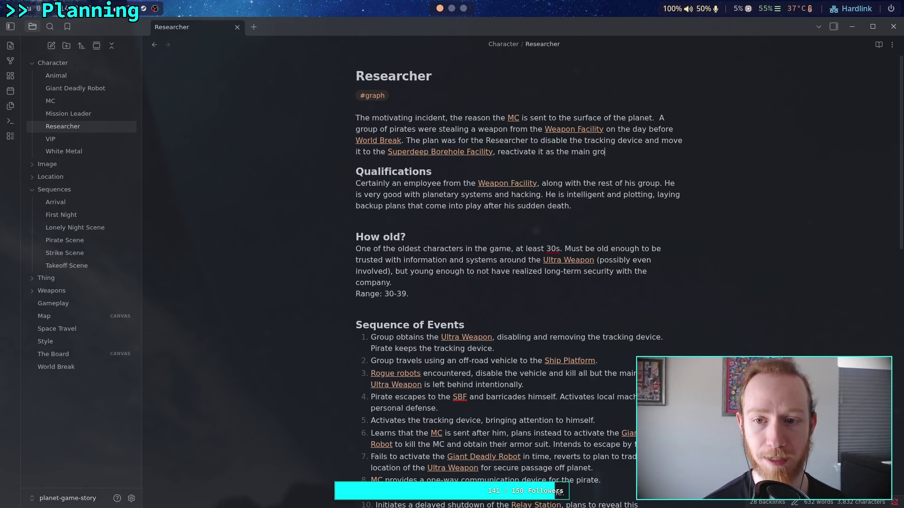
type("vel")
key("BackSpace")
type("s a")
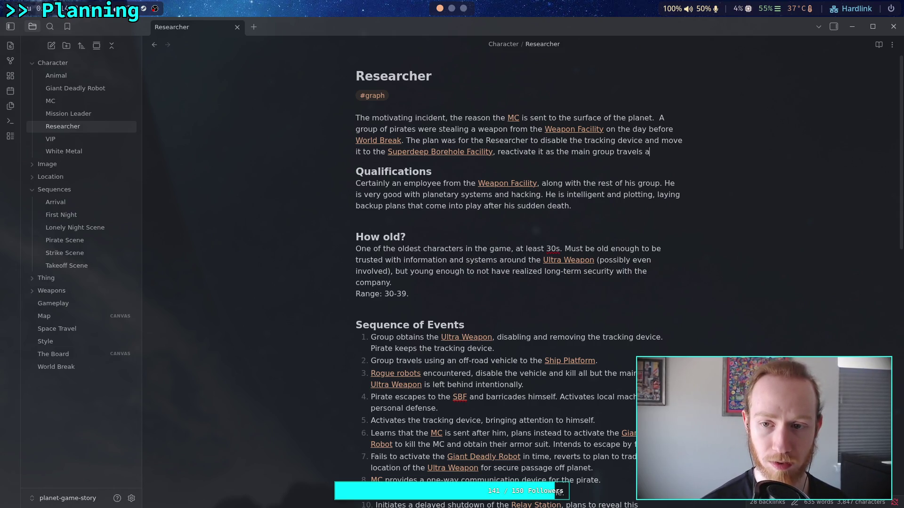
type("gr")
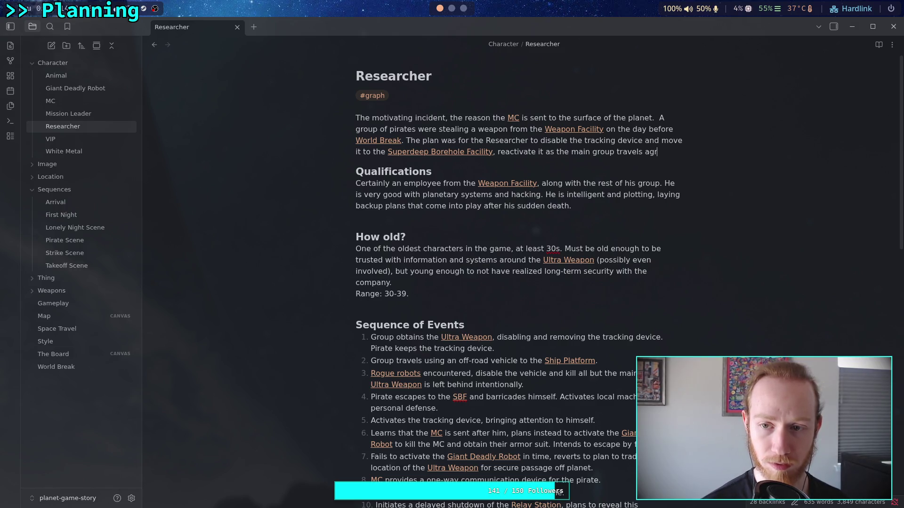
key("BackSpace")
key("BackSpace")
type("cross the ni")
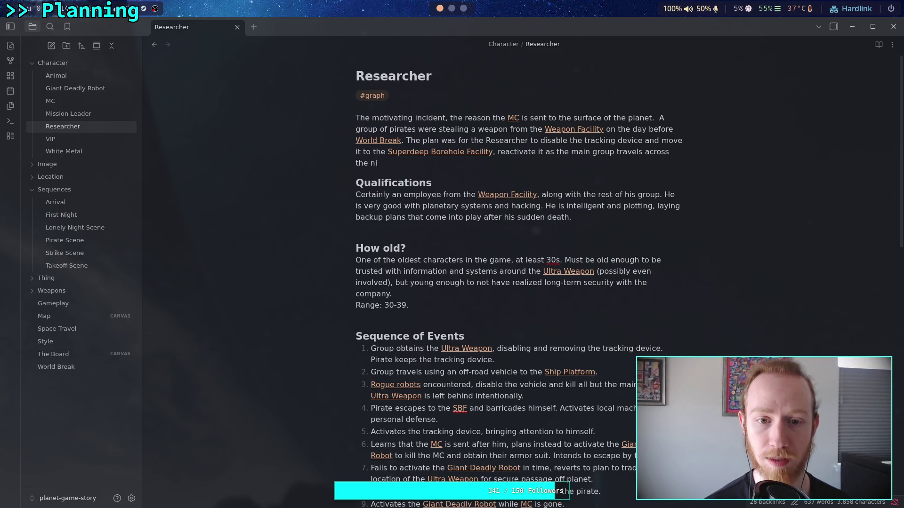
type("nneing.at")
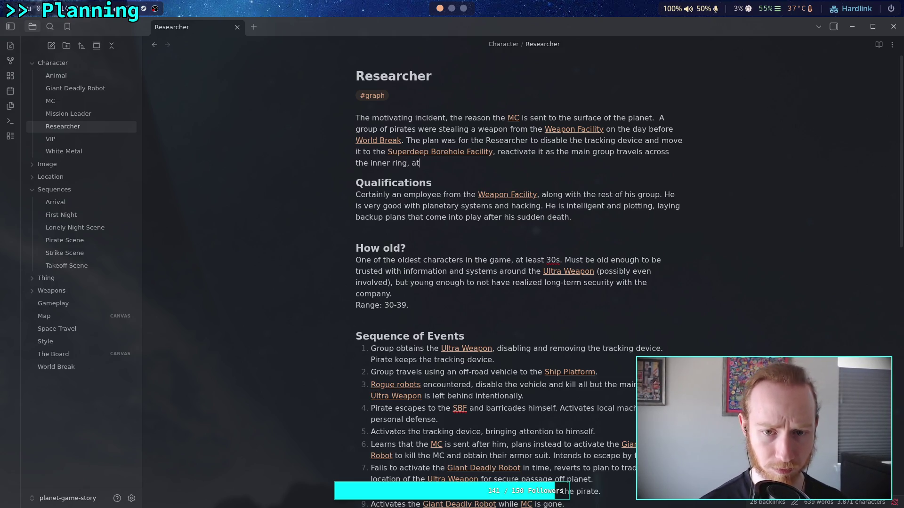
key("BackSpace")
Step: Add that he's picked up by a Weapon Facility team, feigning ignorance about the tracker on him
type("n")
type("d be pic")
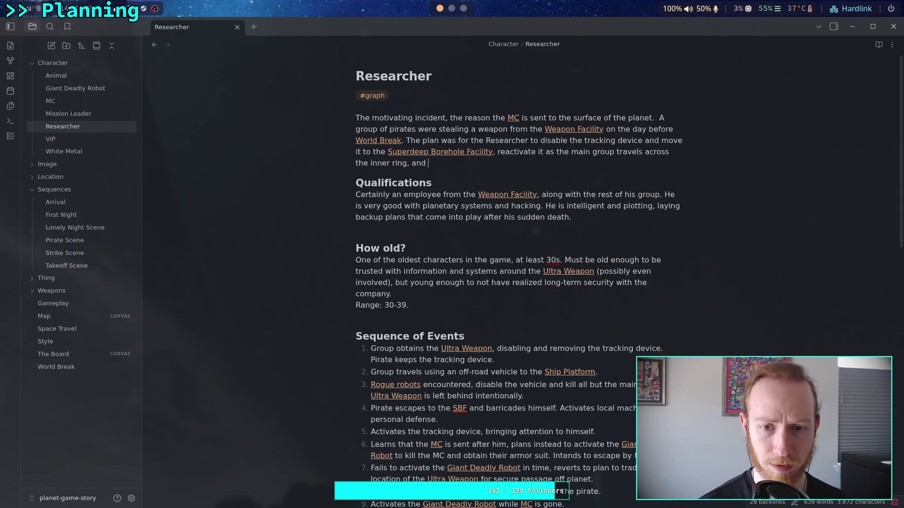
type("ked ")
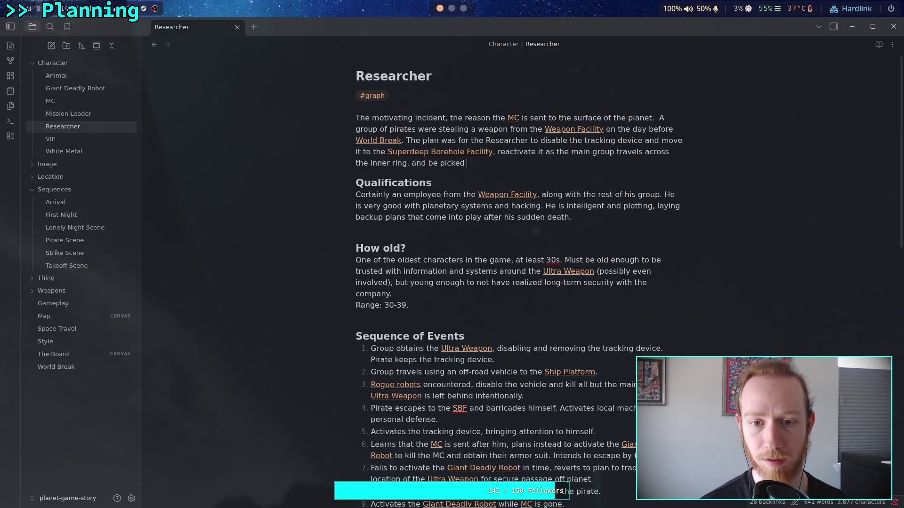
type("up by a te")
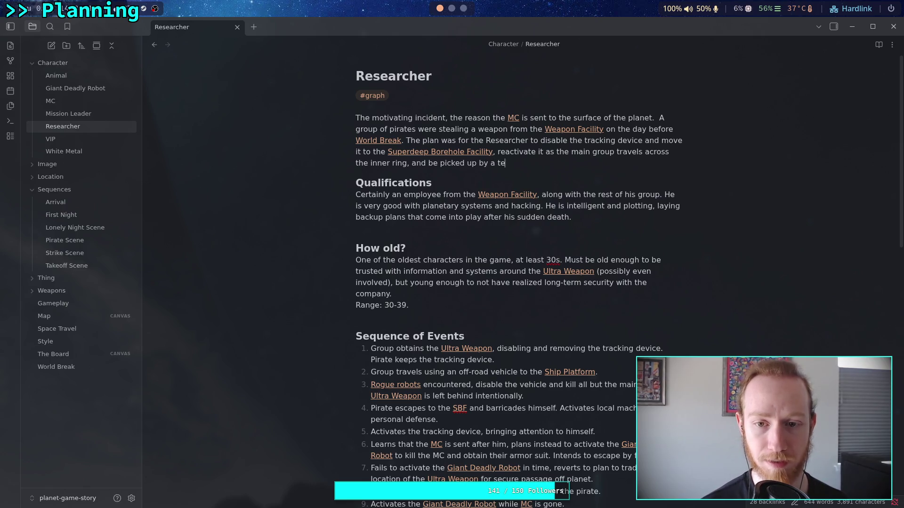
type("am from the [[We")
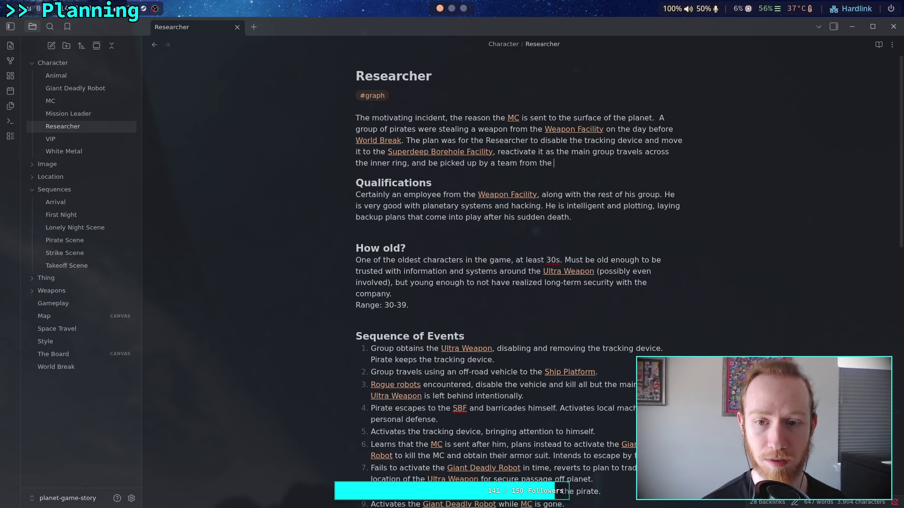
key("Return")
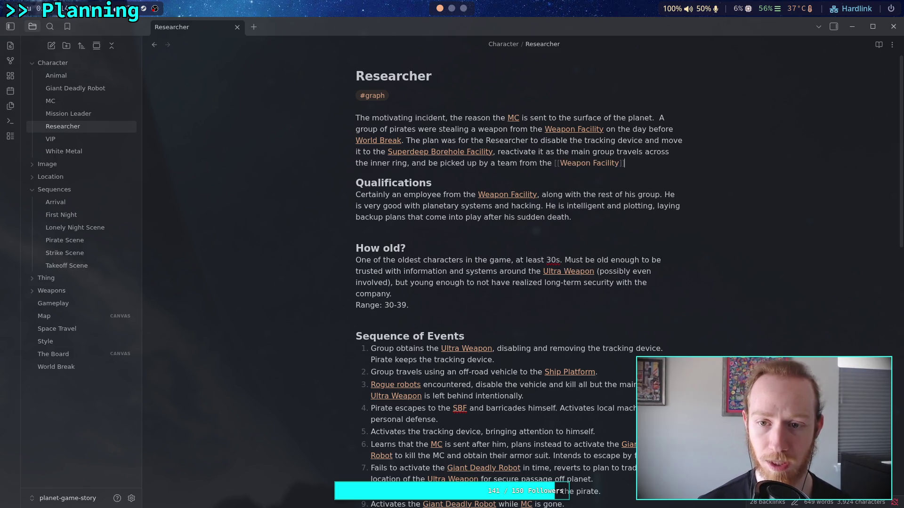
type(".")
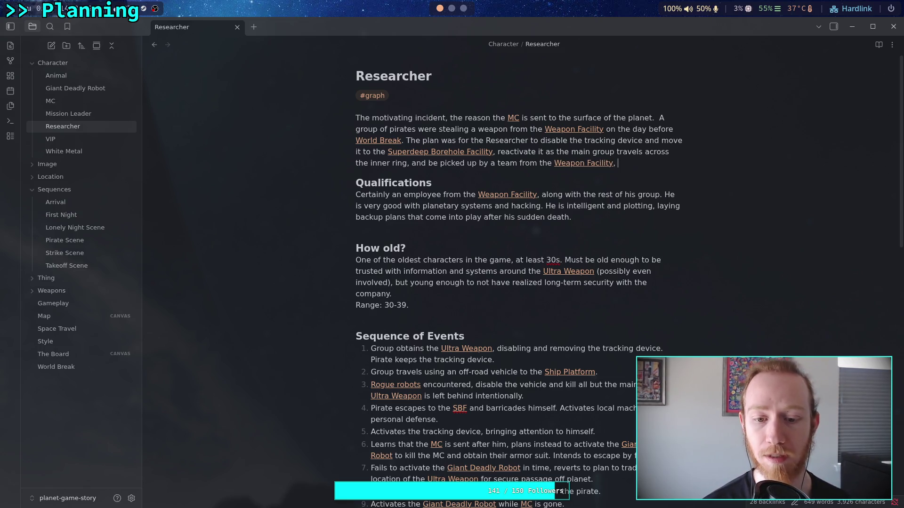
type(" fein")
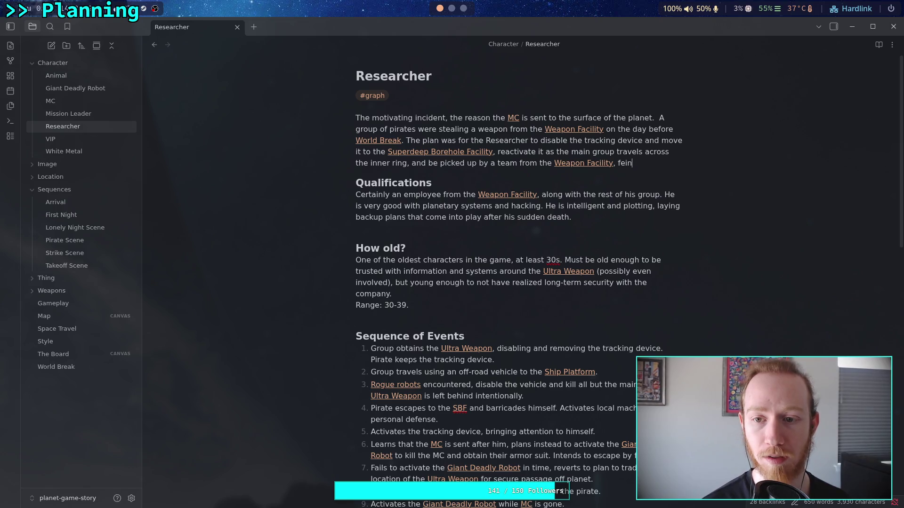
key("BackSpace")
type("gning ")
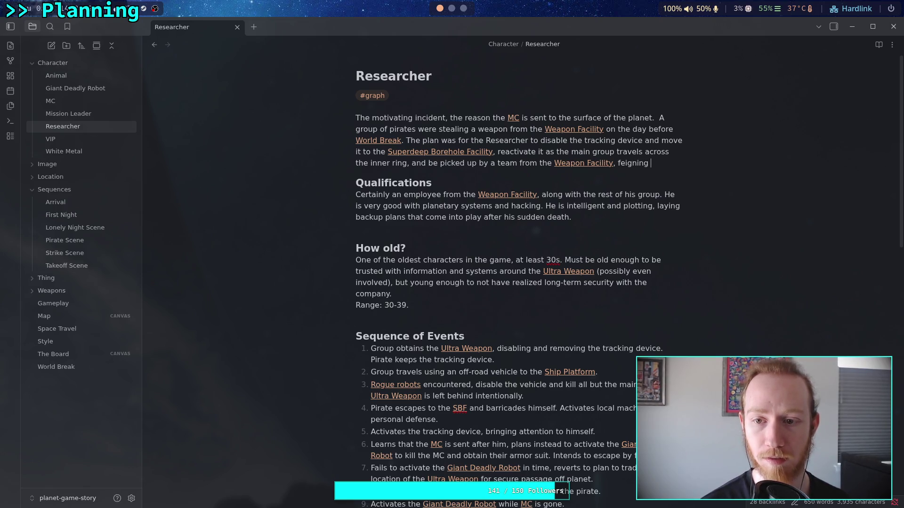
type("ignorance about ")
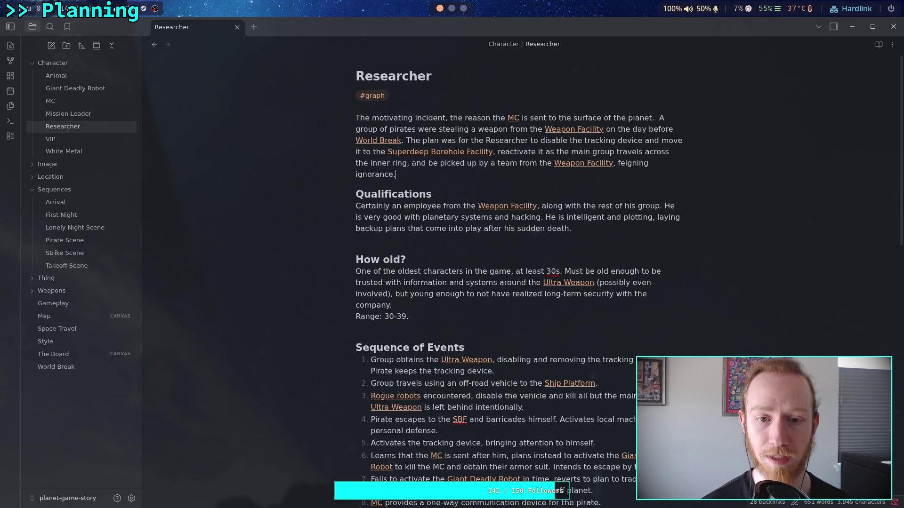
type("the trak")
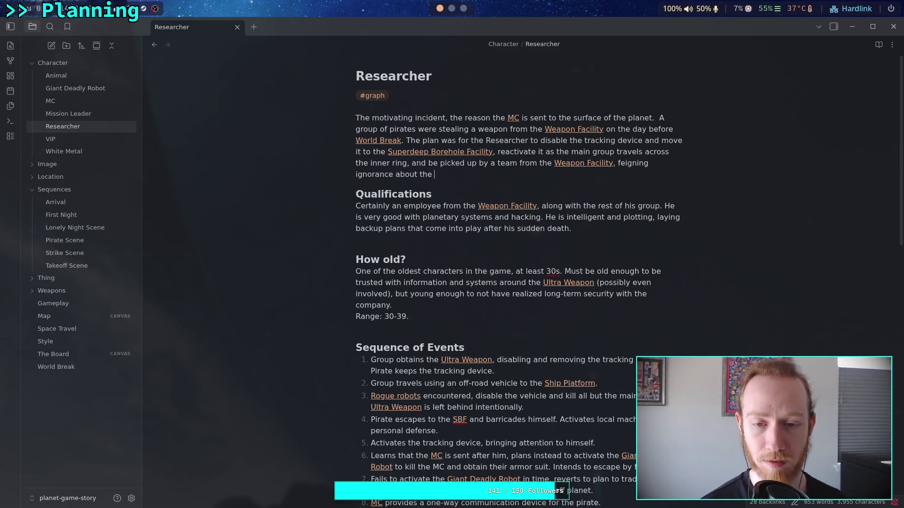
key("BackSpace")
type("ck")
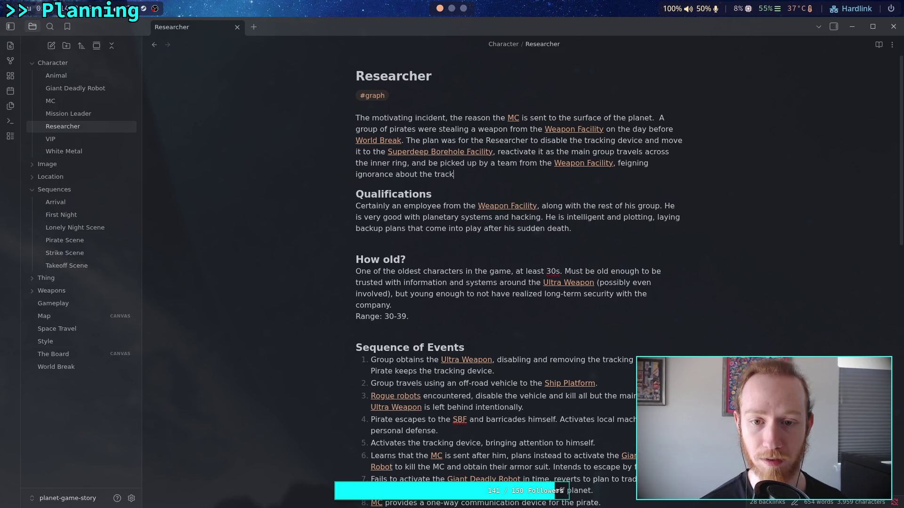
type("er being on him.")
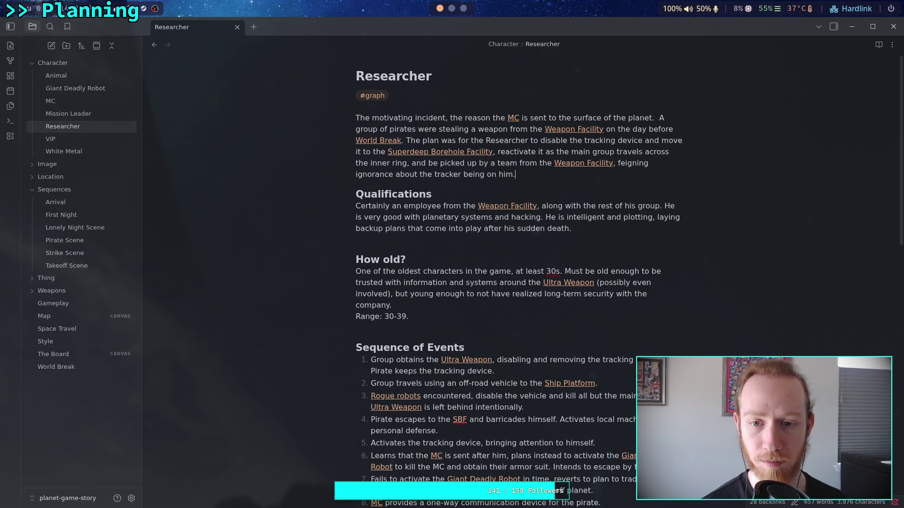
key("Left")
key("Left")
key("Left")
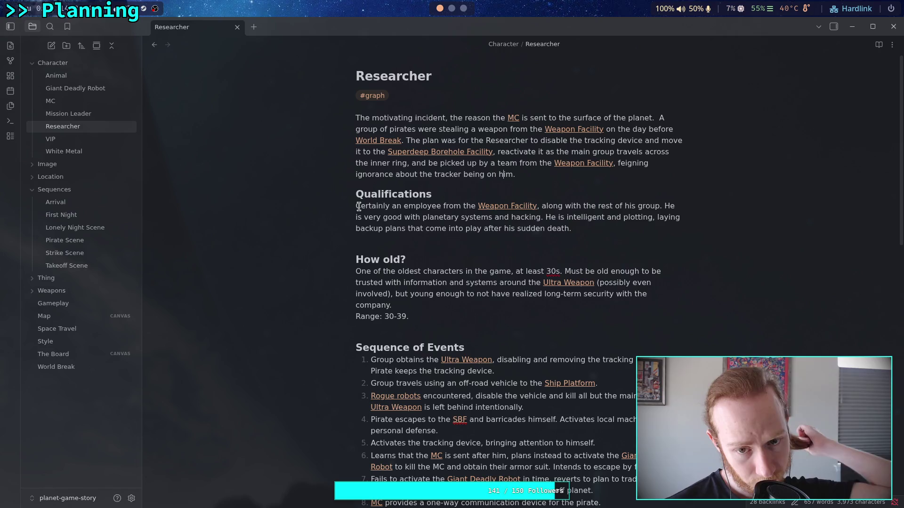
left_click_drag(360, 206, 447, 206)
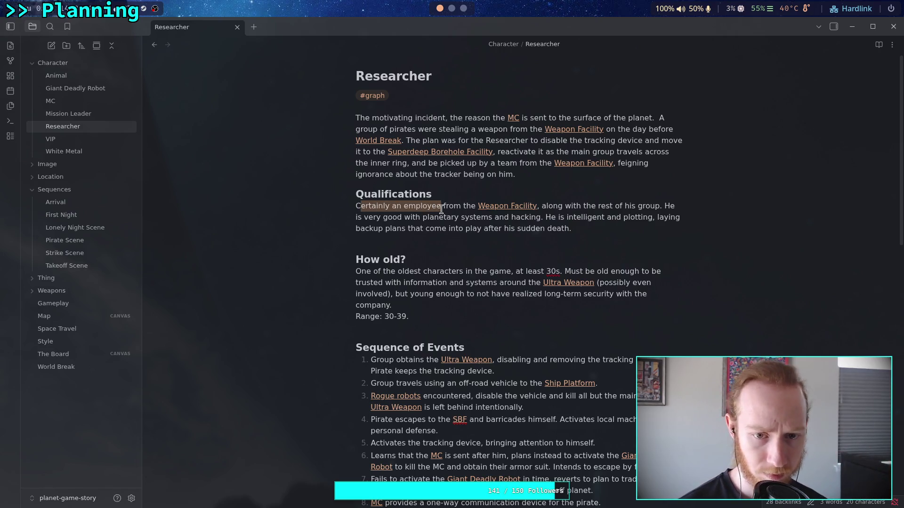
Step: Replace 'Certainly an employee' at the start of Qualifications with 'Researcher'
key("BackSpace")
key("BackSpace")
type("Researcher")
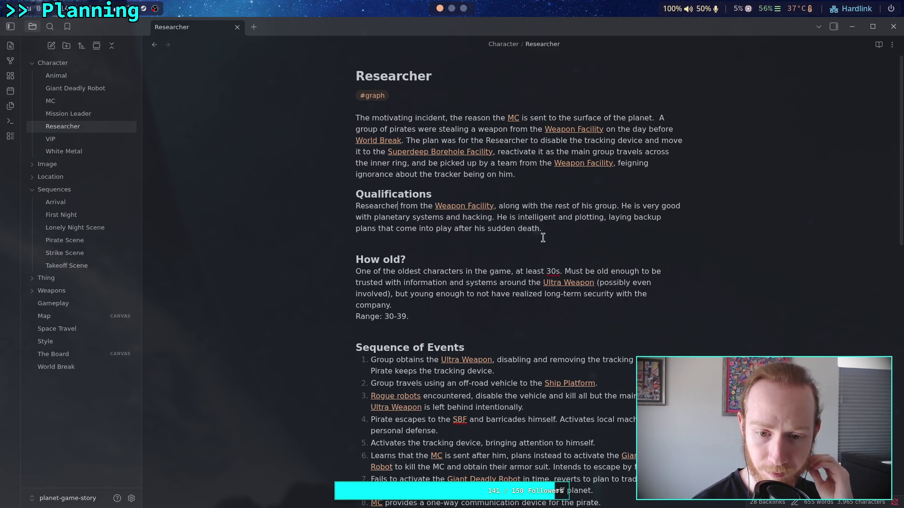
scroll(543, 238, "down", 2)
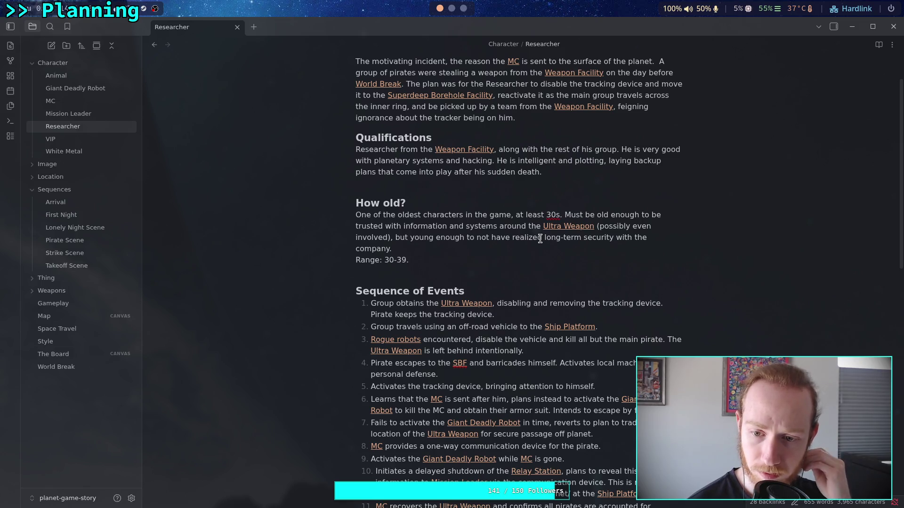
Step: Change item 3's link alias from 'Rogue robots' to 'Special Defense Robots'
left_click_drag(663, 339, 585, 338)
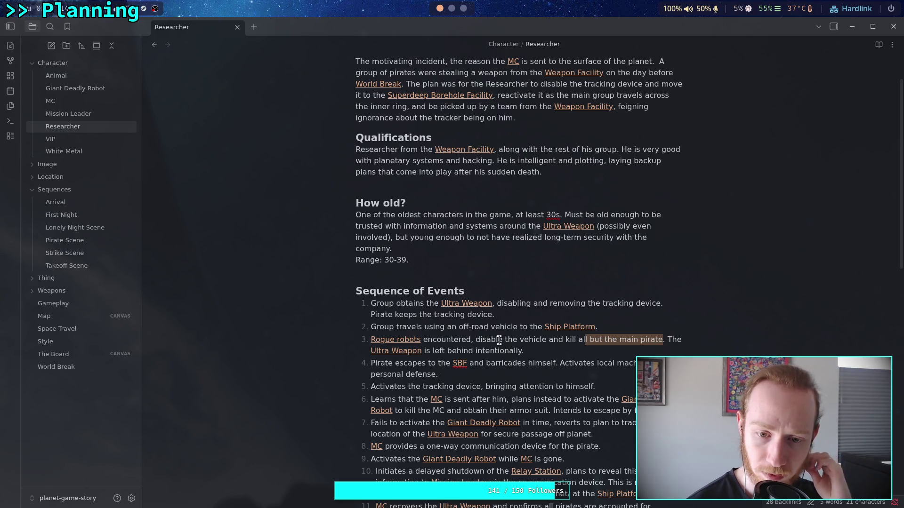
left_click_drag(663, 339, 377, 343)
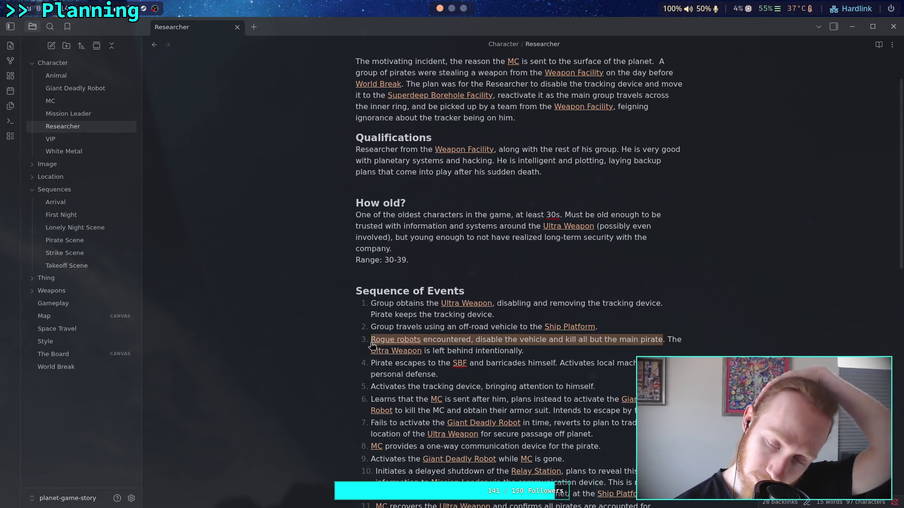
left_click(656, 342)
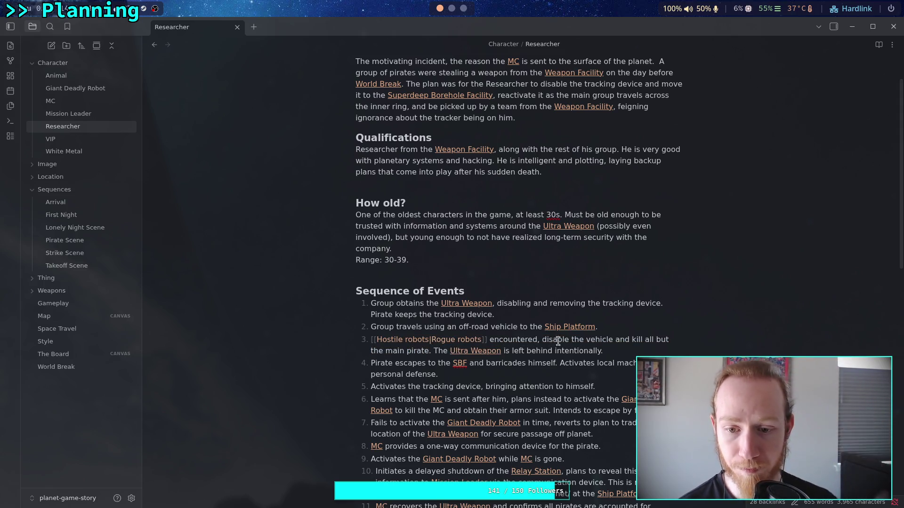
left_click_drag(481, 339, 430, 337)
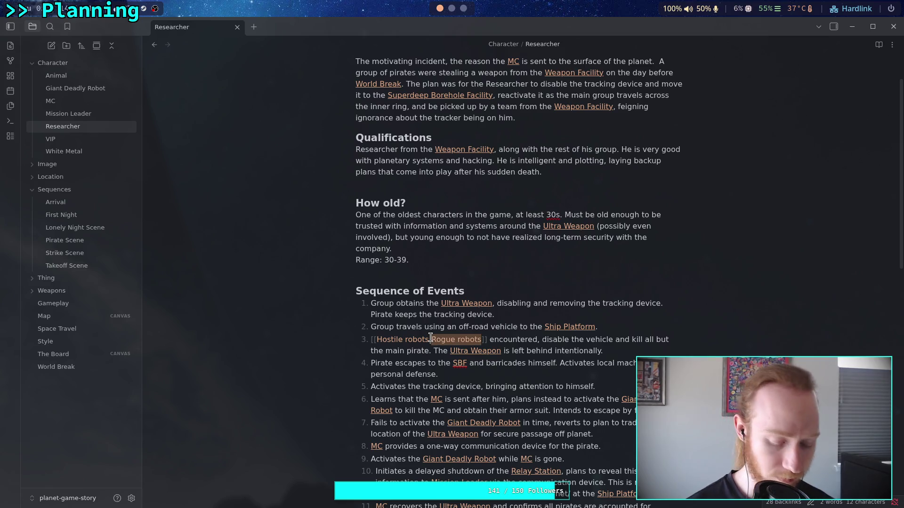
type("Spce")
key("BackSpace")
key("BackSpace")
type("ecial De")
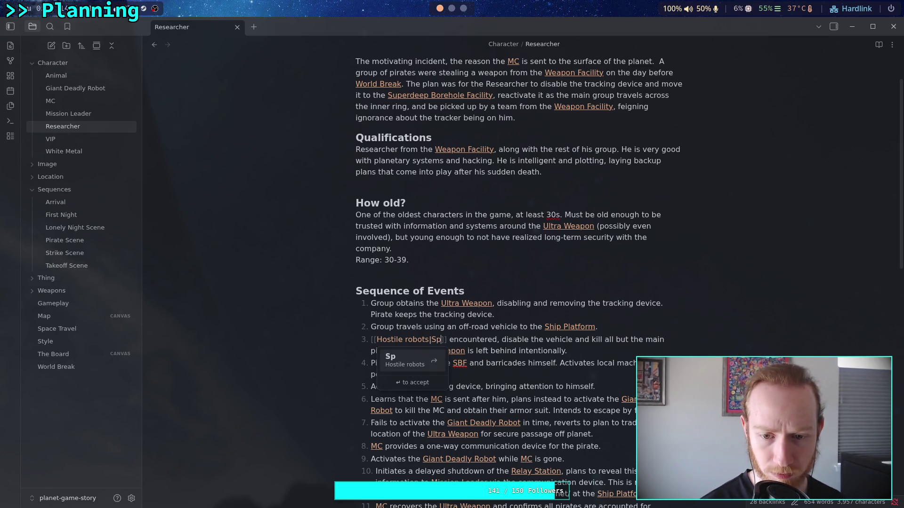
type("fense")
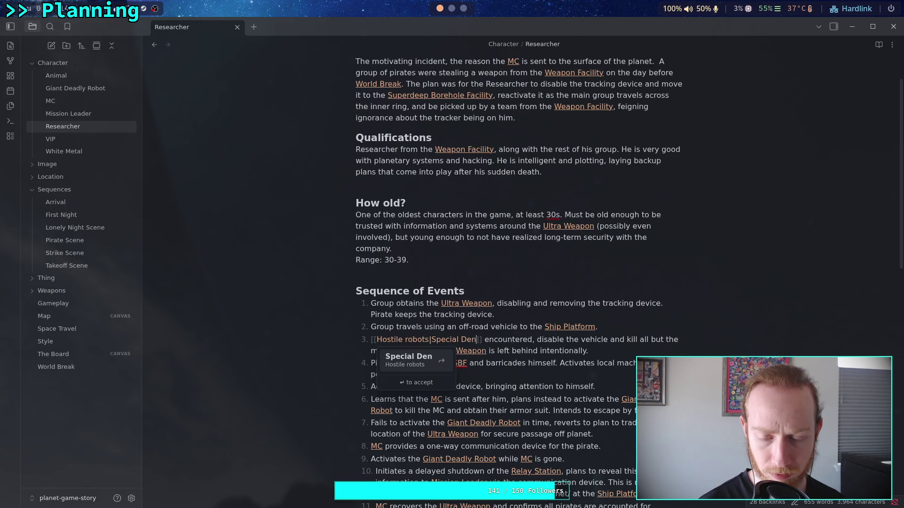
type(" Robots")
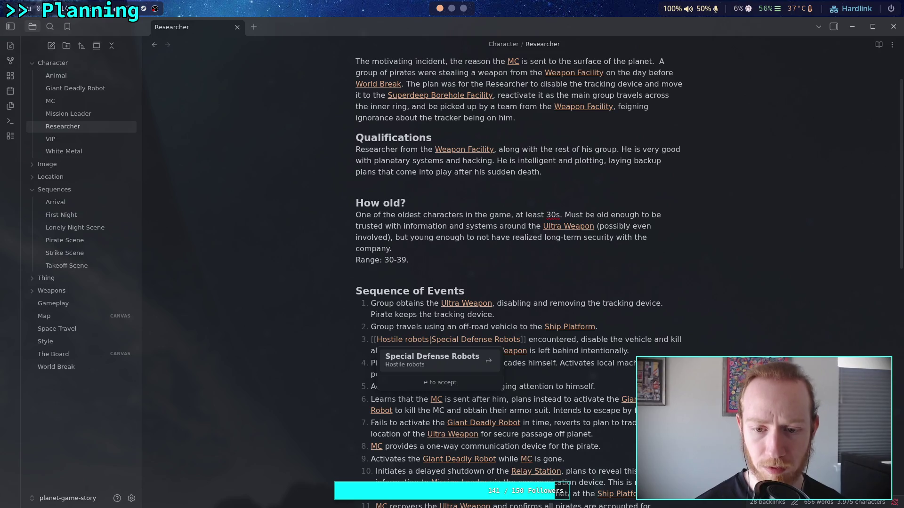
left_click(617, 346)
Step: Replace 'but the main pirate' in item 3 with 'occupants'
mouse_move(626, 340)
left_mouse_down()
mouse_move(663, 338)
mouse_move(393, 350)
left_mouse_up()
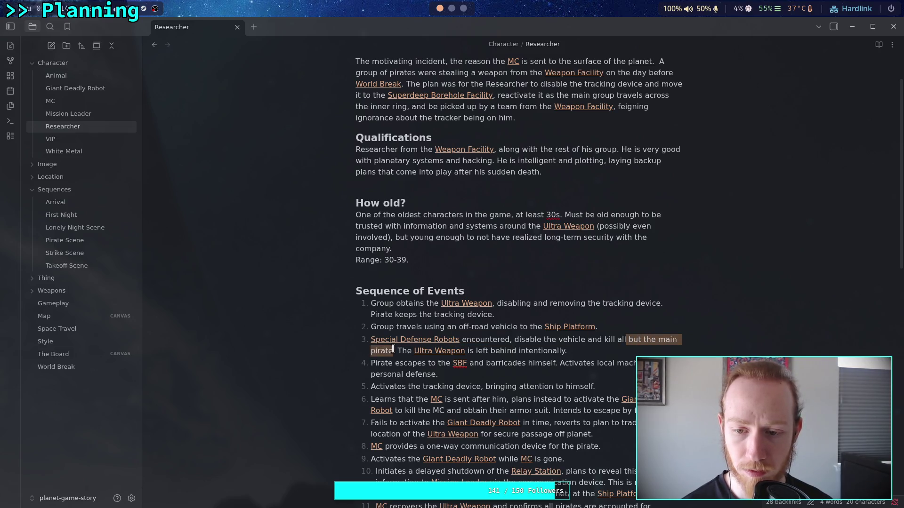
type("occupants")
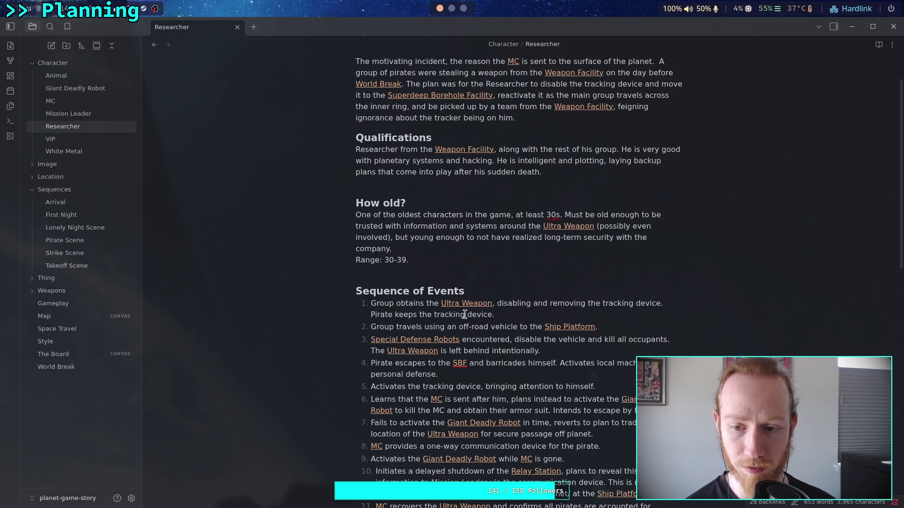
scroll(504, 325, "down", 5)
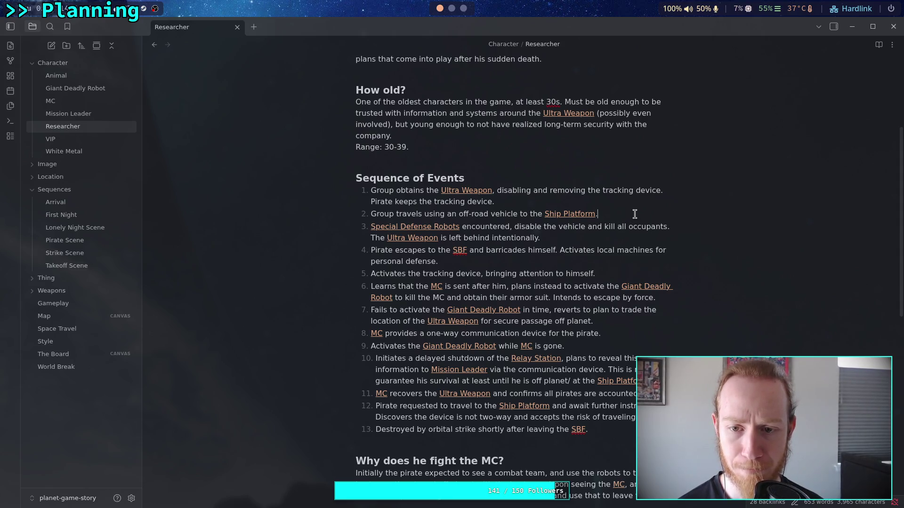
Step: Add item 3: 'Tracker is activated at the [[Superdeep Borehole Facility]]. Then [[MC]] arrives.'
key("Up")
key("Return")
type("Tracker is a")
type("ctivate")
type("d at the [[")
type("sup")
key("Return")
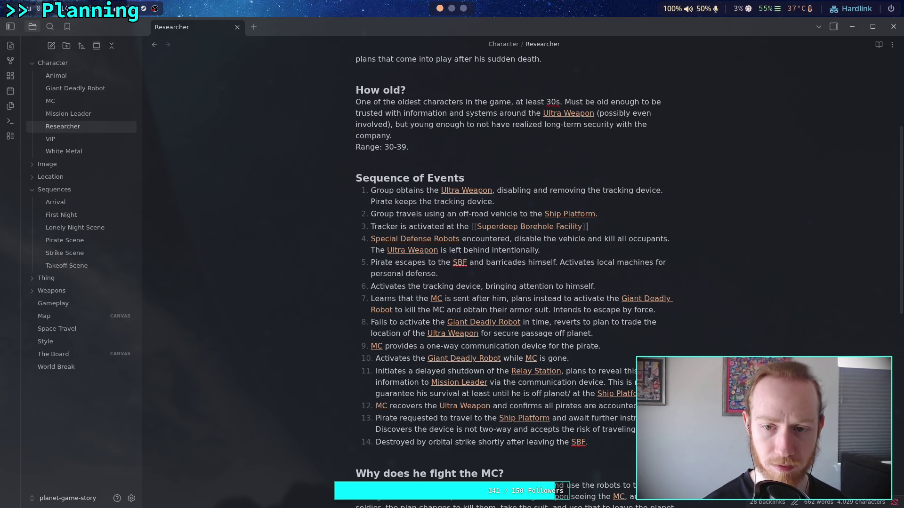
type(". MC")
key("BackSpace")
key("BackSpace")
key("BackSpace")
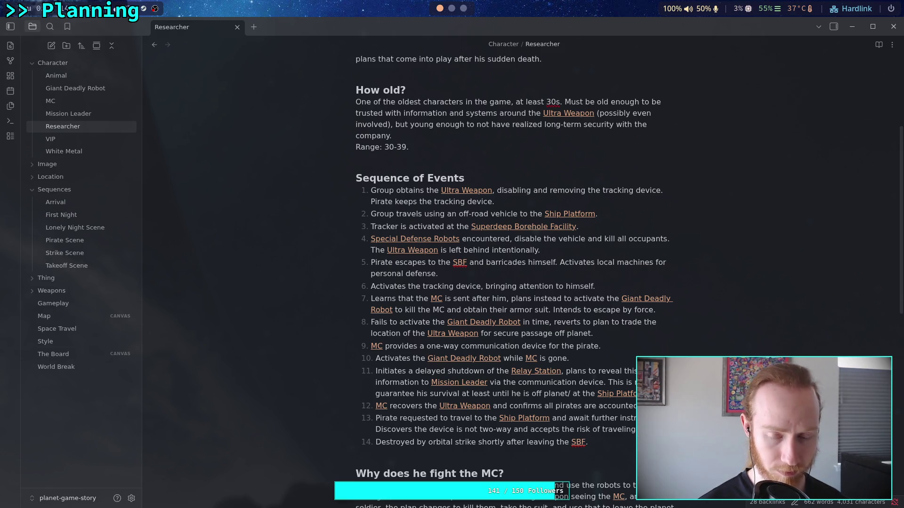
type(" Then [[MC")
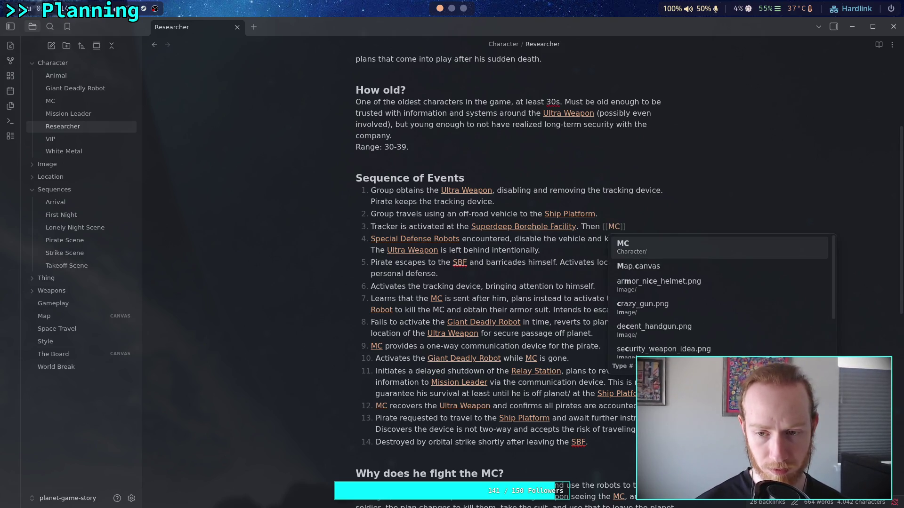
key("Return")
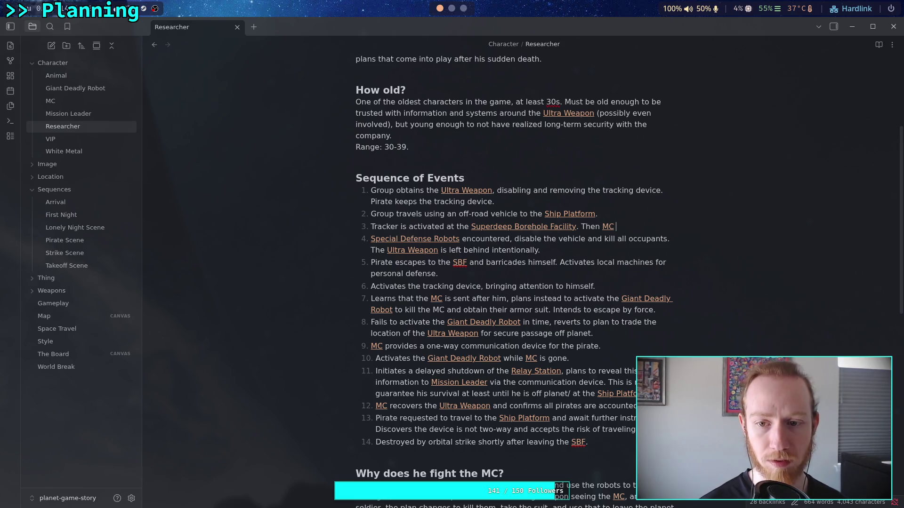
type("arrives")
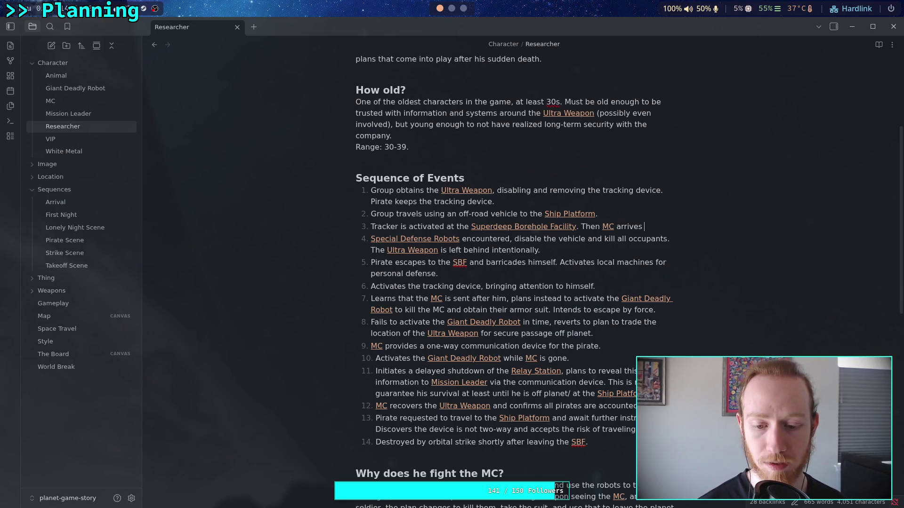
type("aro")
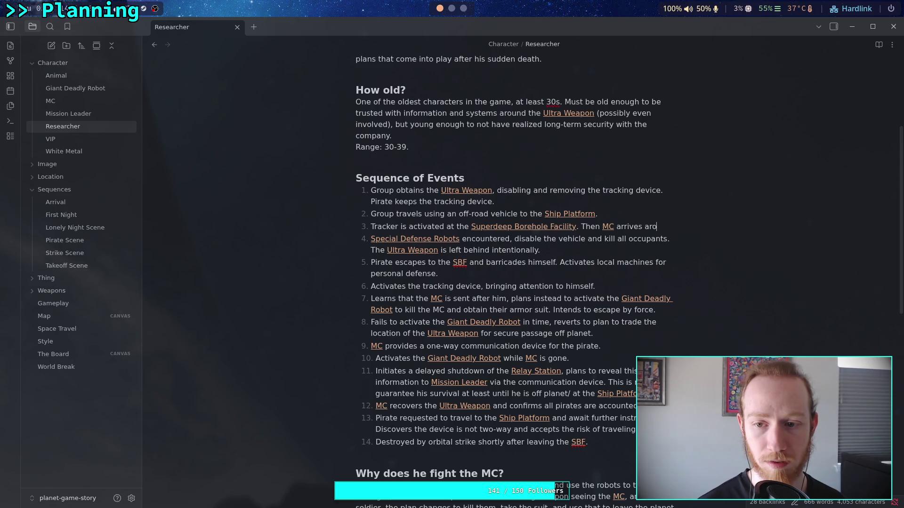
type("und the same time")
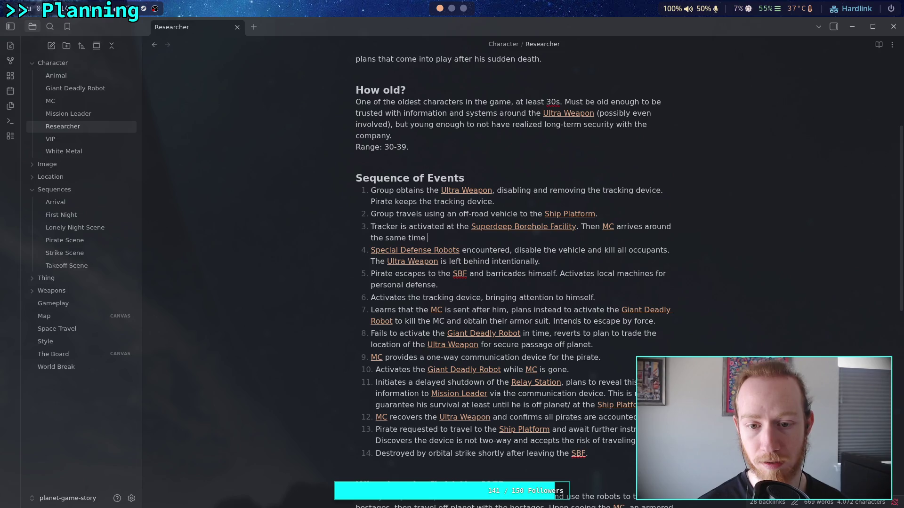
key("BackSpace")
key("BackSpace")
key("BackSpace")
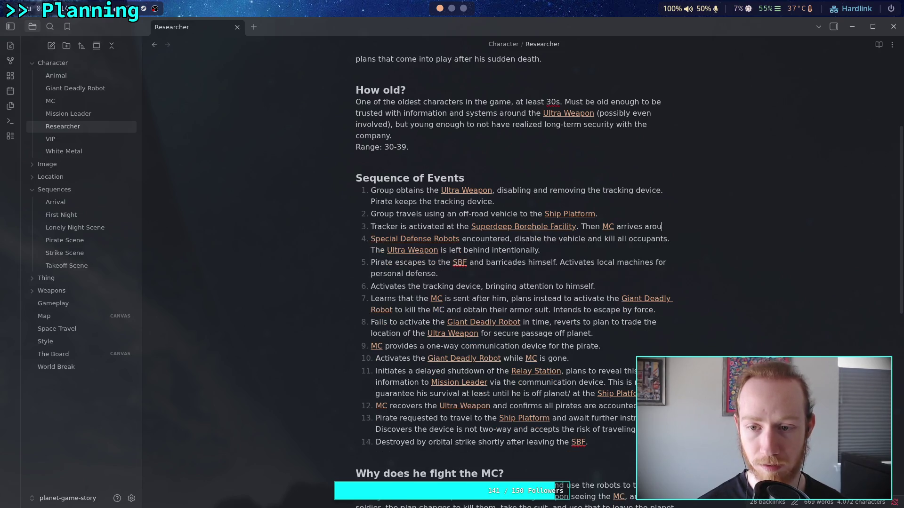
type(".")
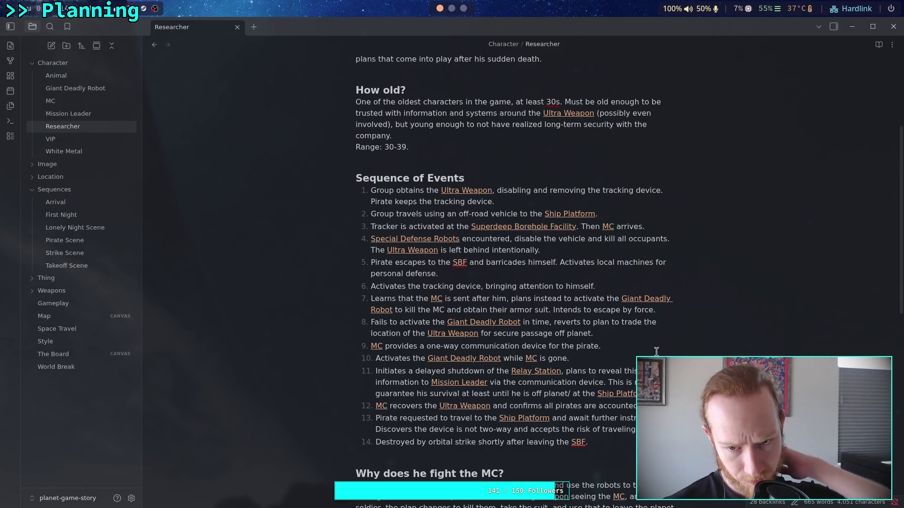
Step: In item 4, replace 'encountered' with 'strike the vehicle' and 'the vehicle' with 'it'
left_click(509, 239)
key("BackSpace")
key("BackSpace")
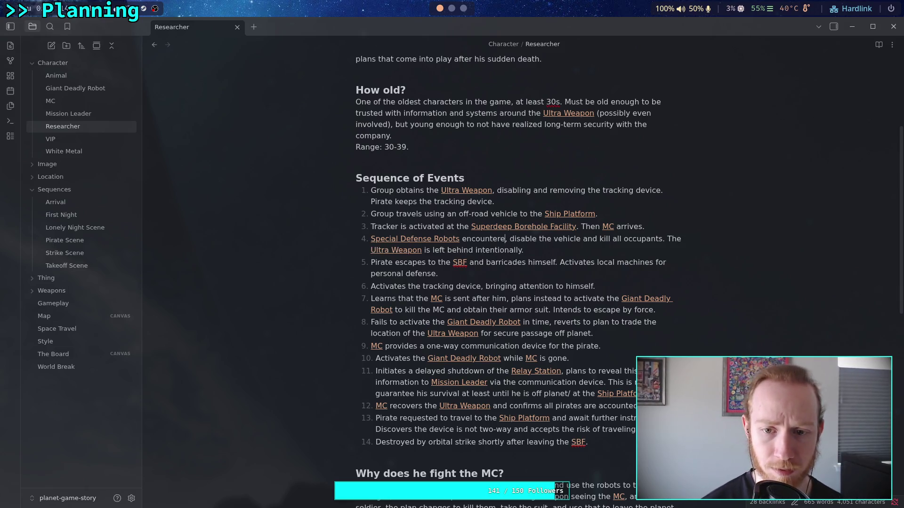
key("BackSpace")
key("BackSpace")
key("BackSpace")
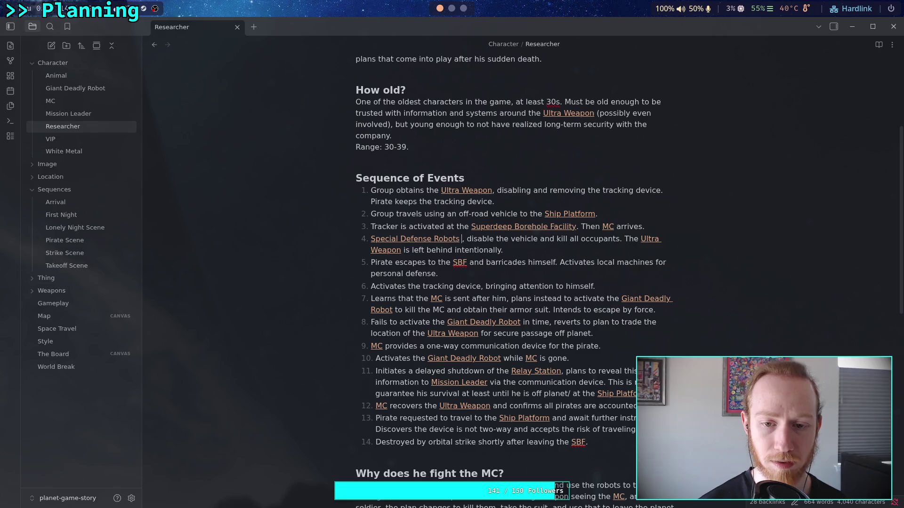
type("strike the vehicle")
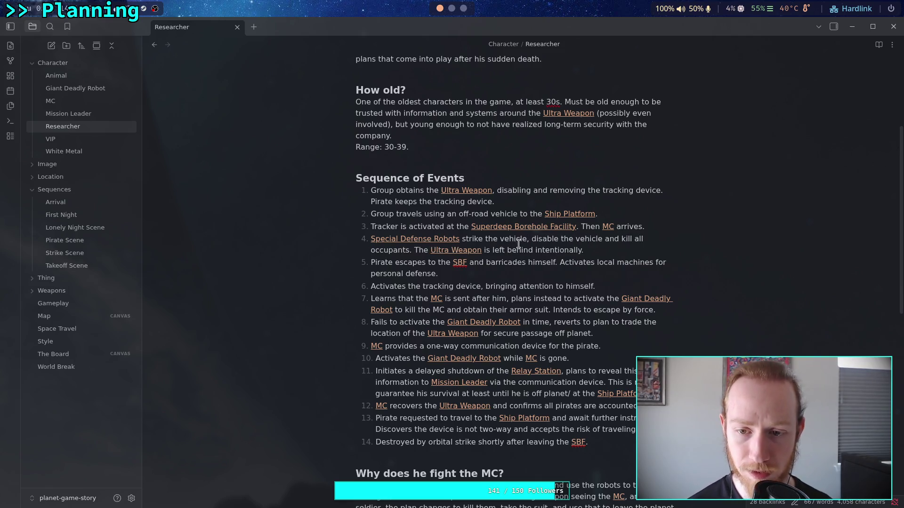
left_click_drag(560, 239, 602, 237)
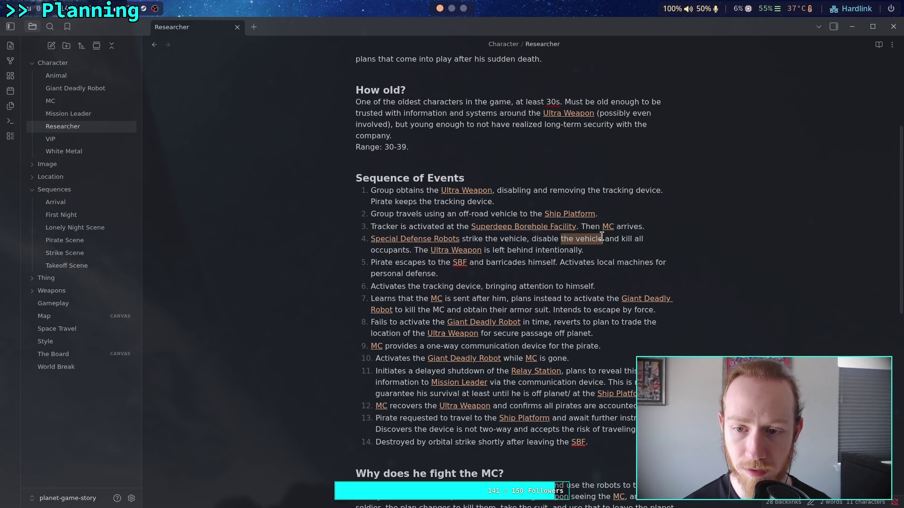
type("it")
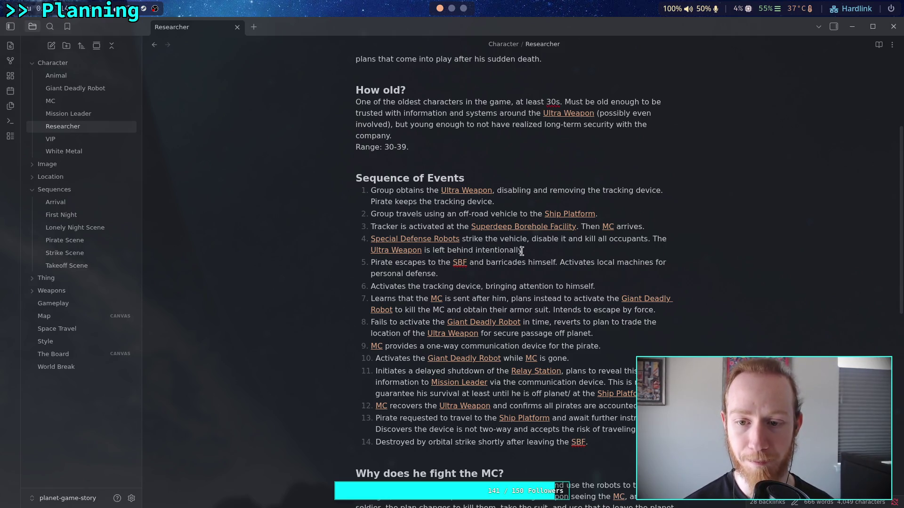
Step: Replace item 4's Ultra Weapon sentence with [[White Metal]] using it as a live weapon test with [[MC]]
mouse_move(521, 251)
left_mouse_down()
mouse_move(464, 251)
mouse_move(471, 263)
mouse_move(664, 239)
left_mouse_up()
key("BackSpace")
type("en ")
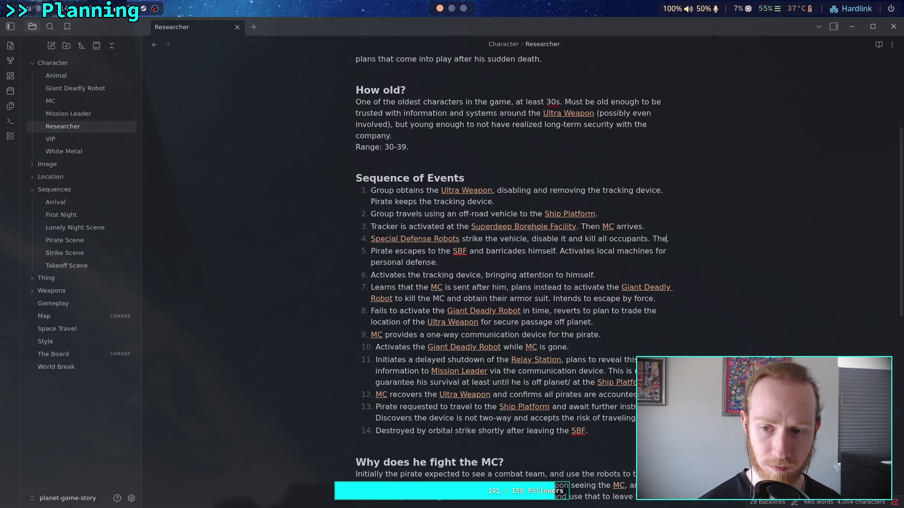
type("[[white")
key("Return")
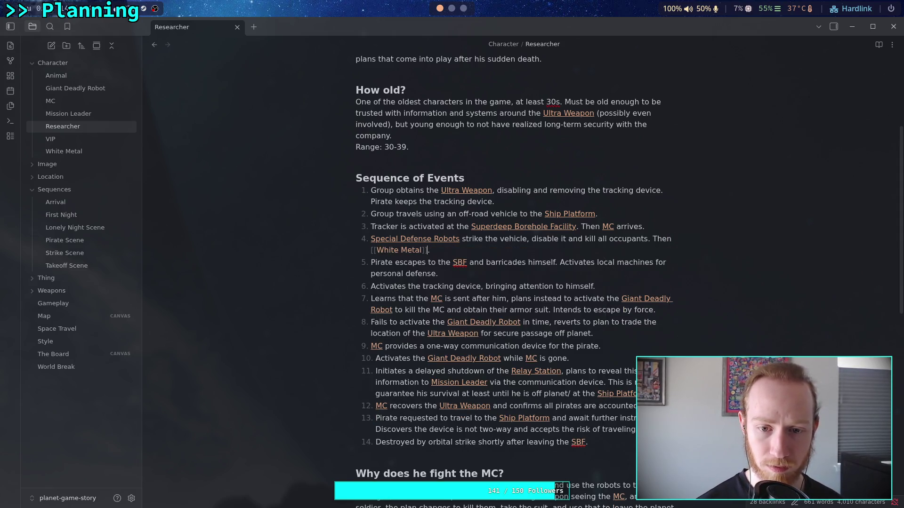
type("deci")
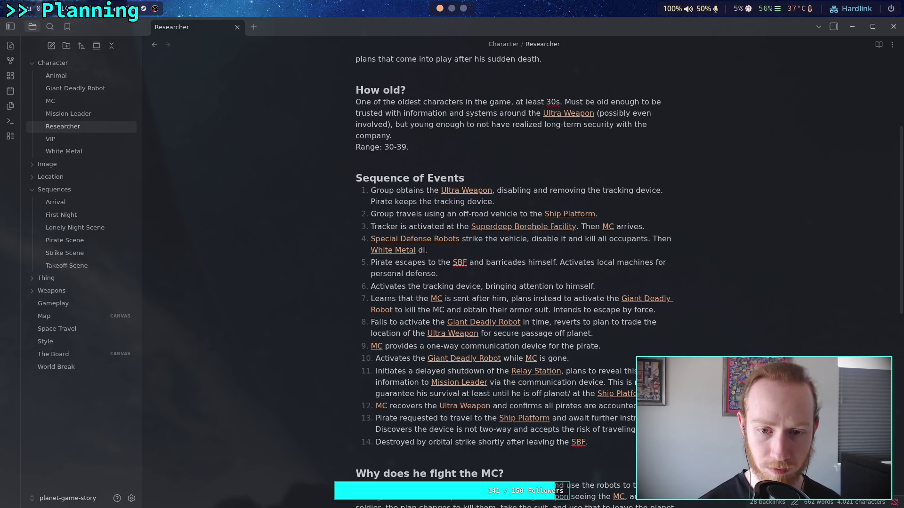
type("des to ")
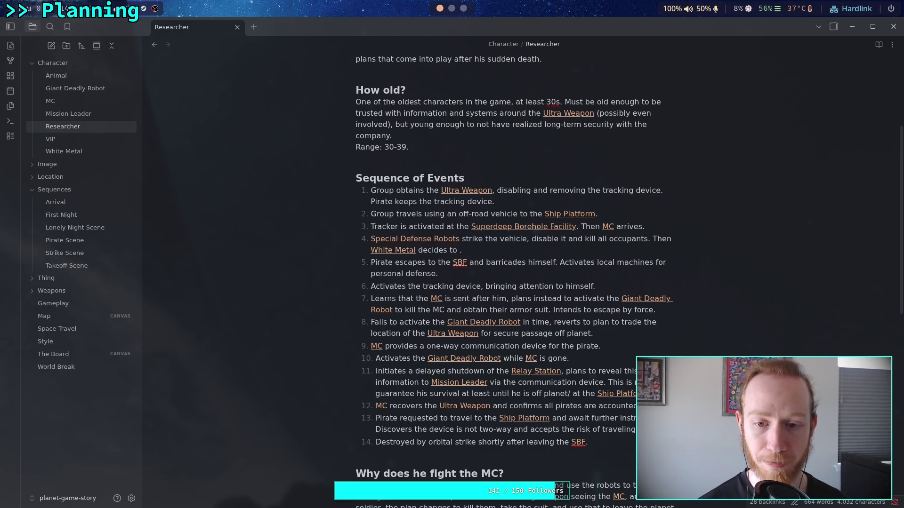
type("use the situa")
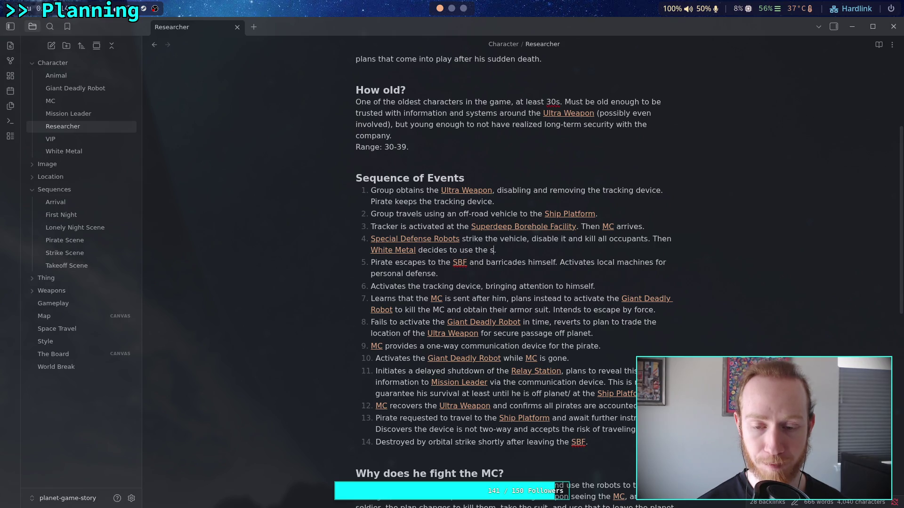
type("tion as a tes")
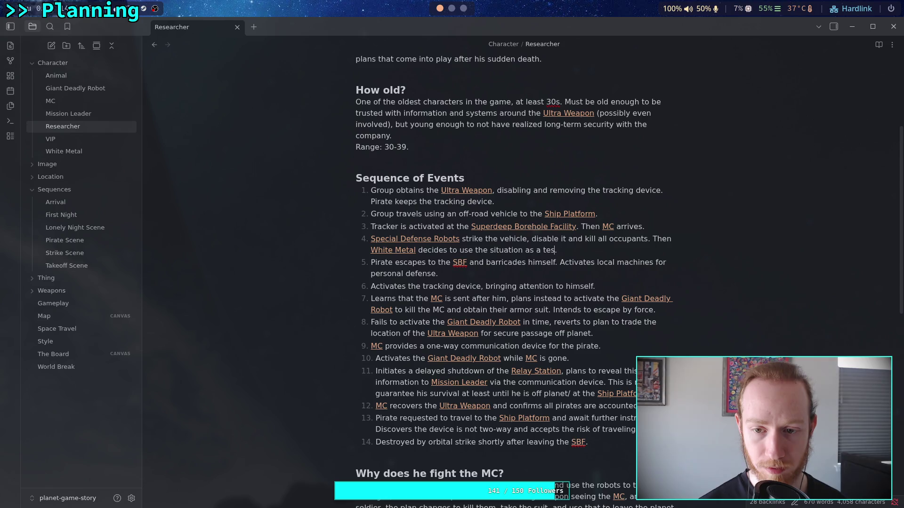
key("BackSpace")
type("l")
type("ive test for ")
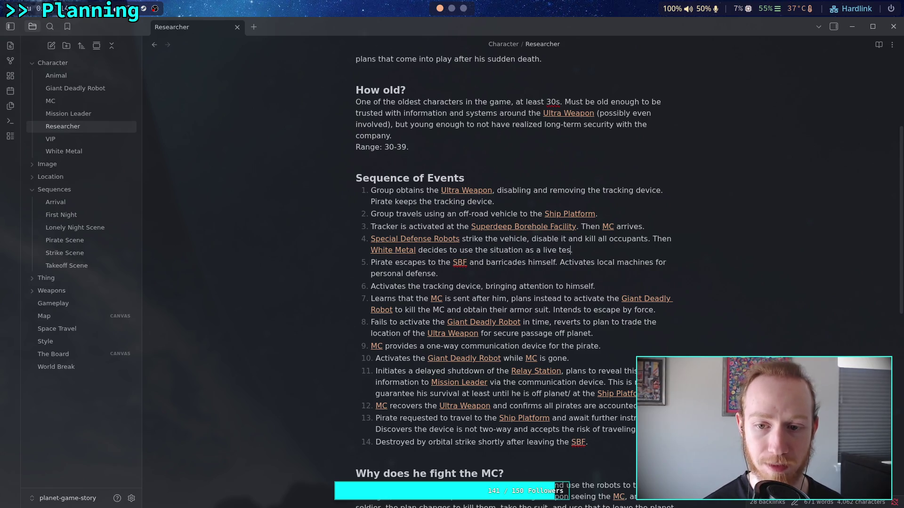
type("the weapon")
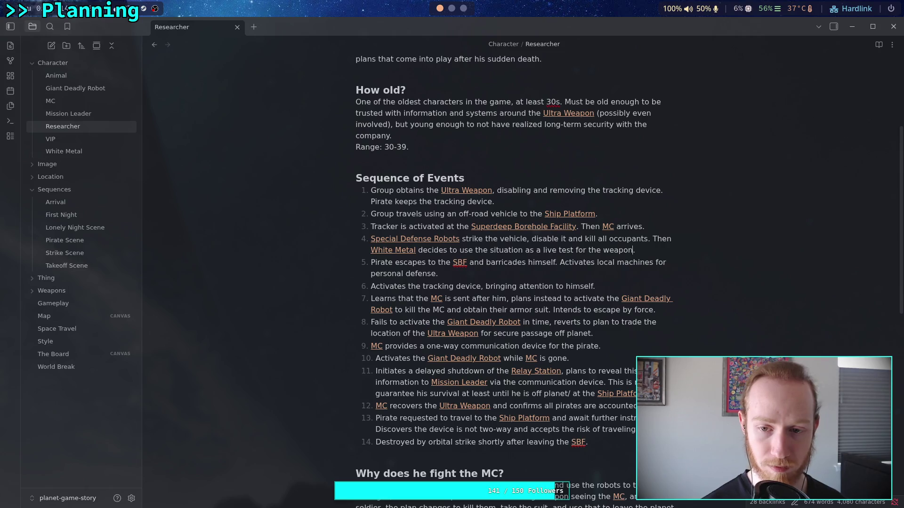
type("with [[M")
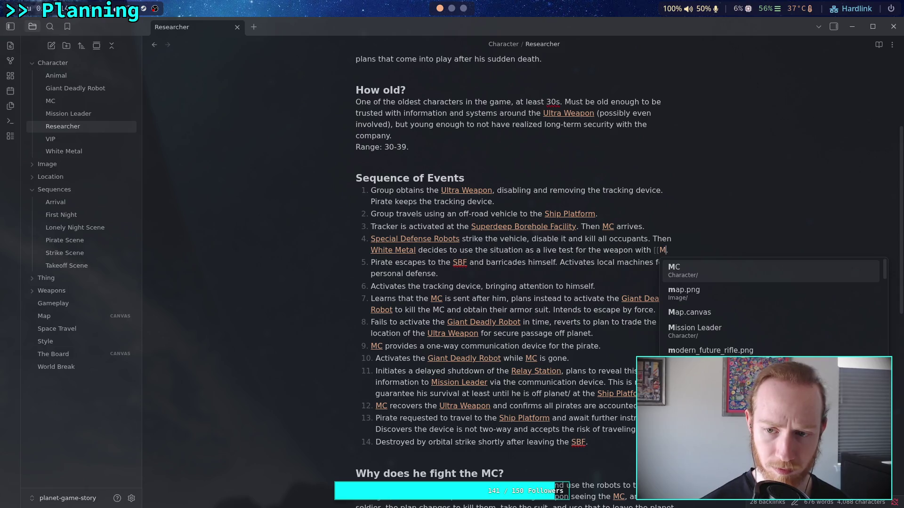
key("Return")
key("Down")
key("Down")
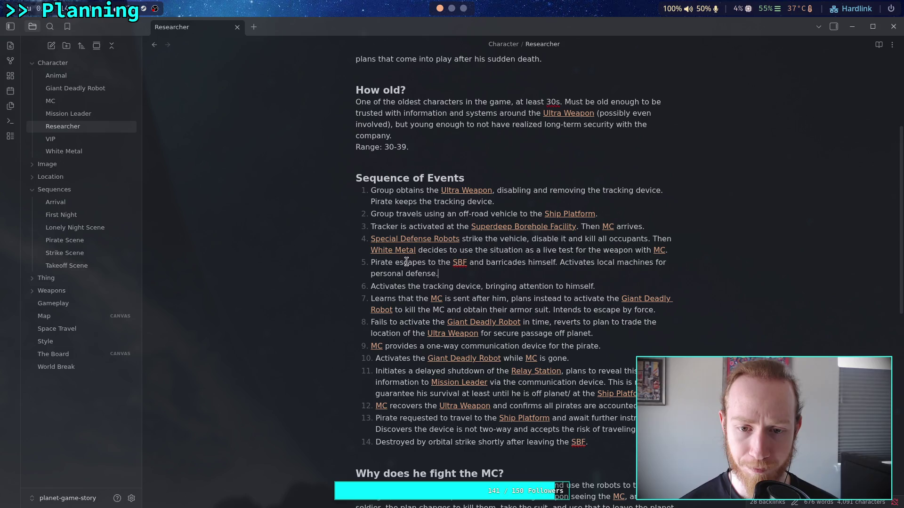
left_click_drag(395, 262, 487, 262)
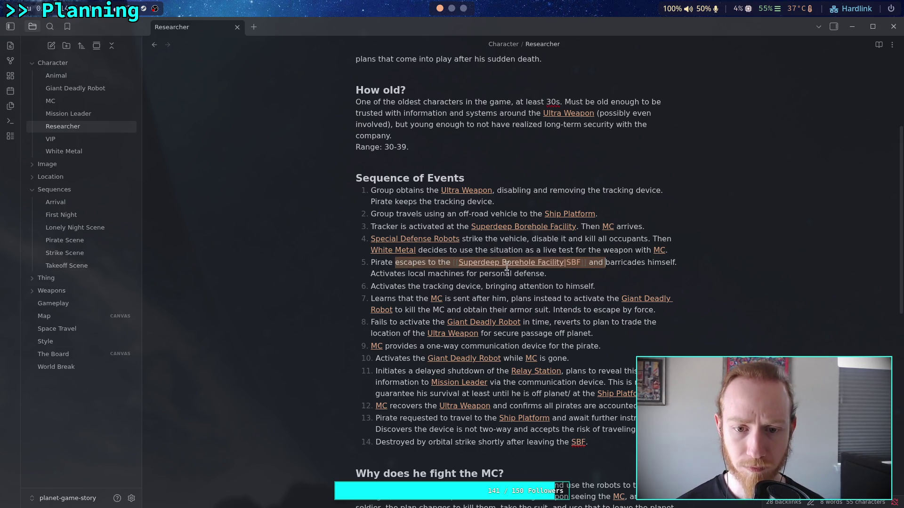
Step: Delete 'escapes to the SBF and' from item 5, type 'see', and add a new empty event
key("BackSpace")
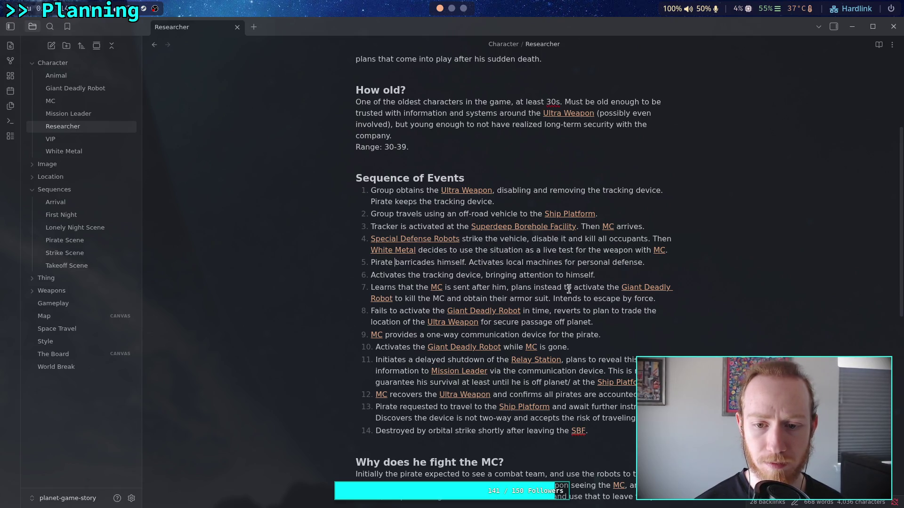
type("see")
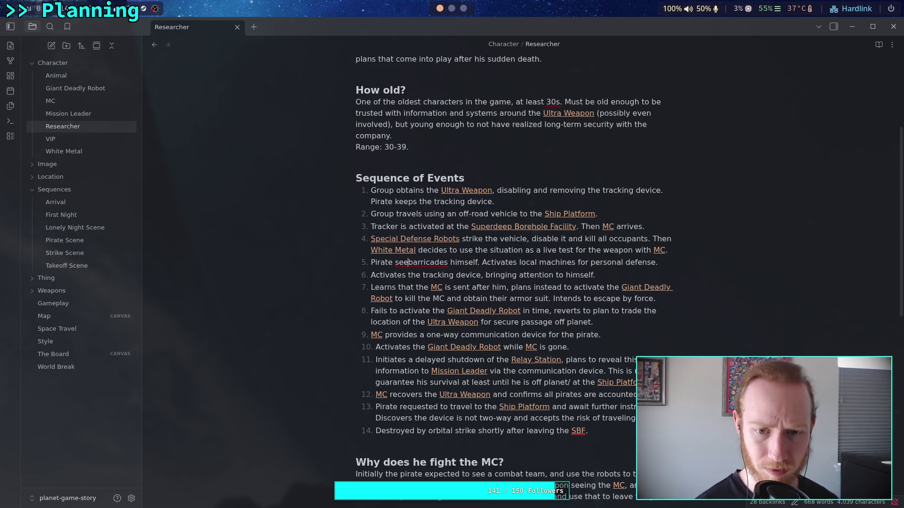
key("Return")
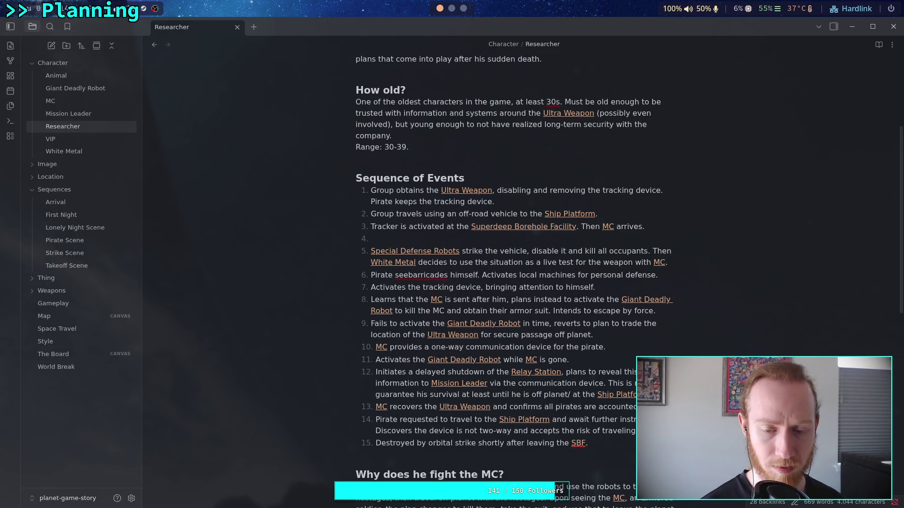
Step: Start item 4: seeing [[MC]]'s arrival, the researcher activates the [[Giant Deadly Robot]]
type("S")
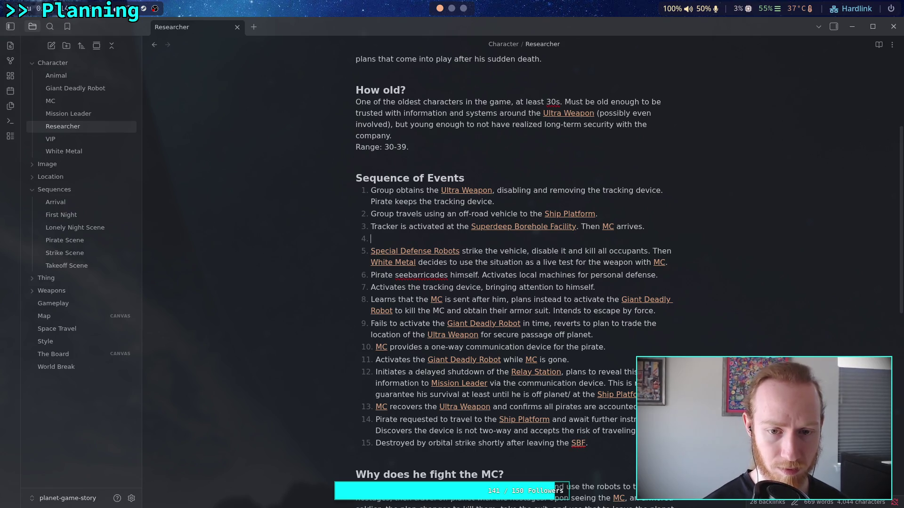
type("e")
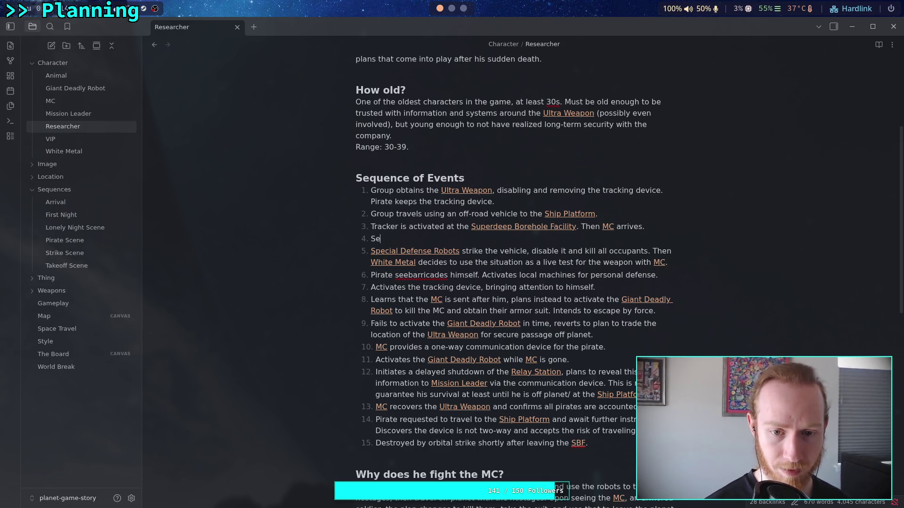
type("eing the arrival of")
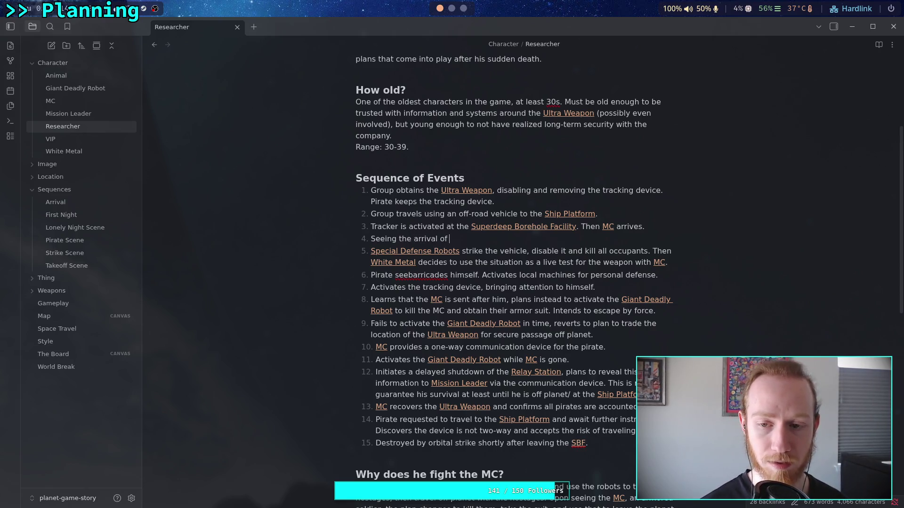
type("[[MC")
key("Return")
type("the researcher ")
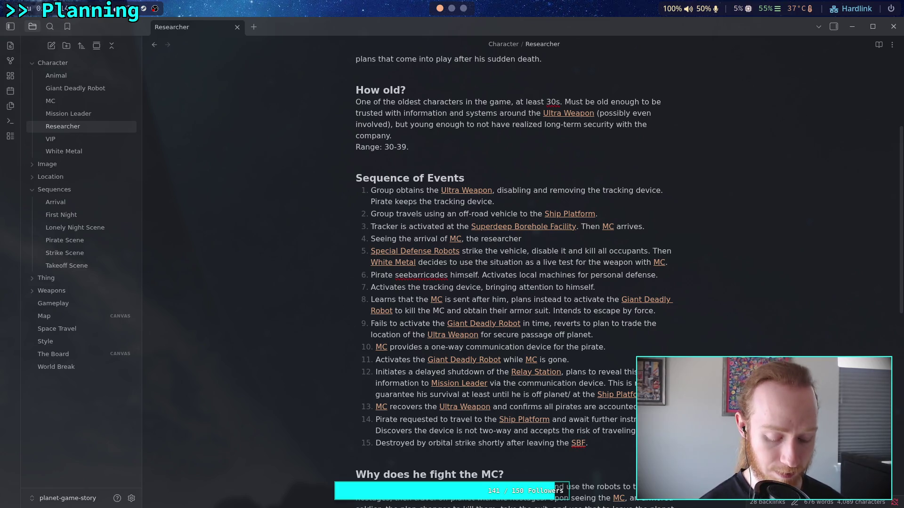
type("deci")
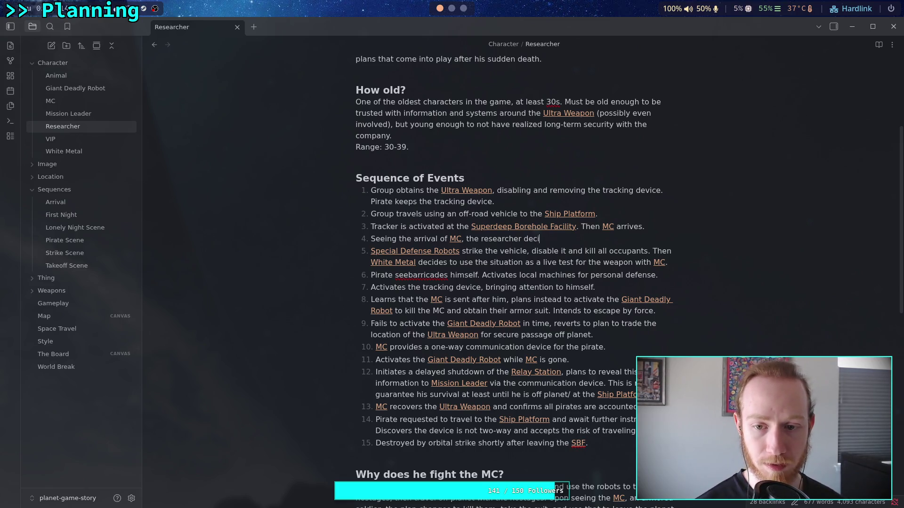
type("des to ")
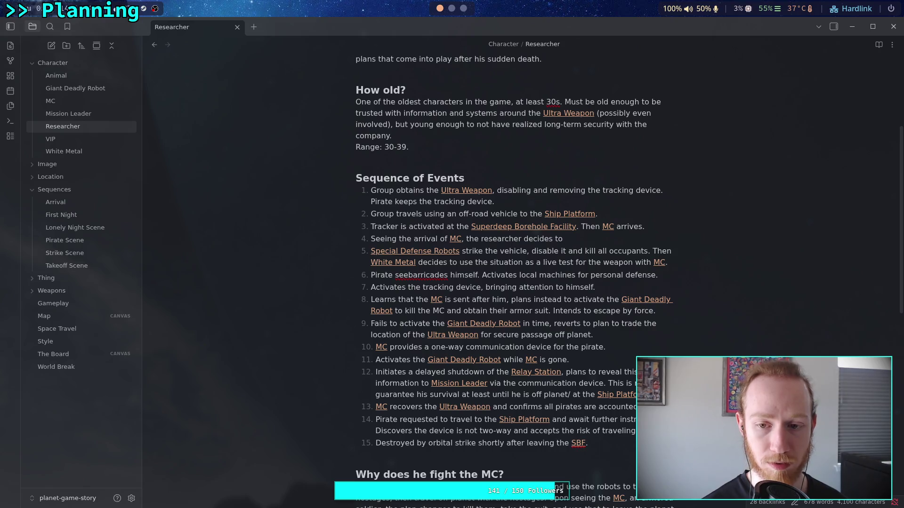
type("activa")
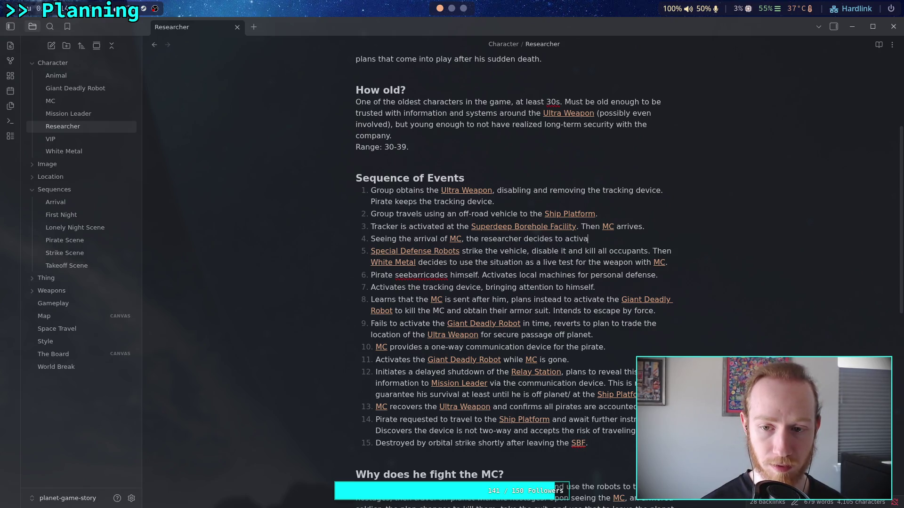
type("te robots")
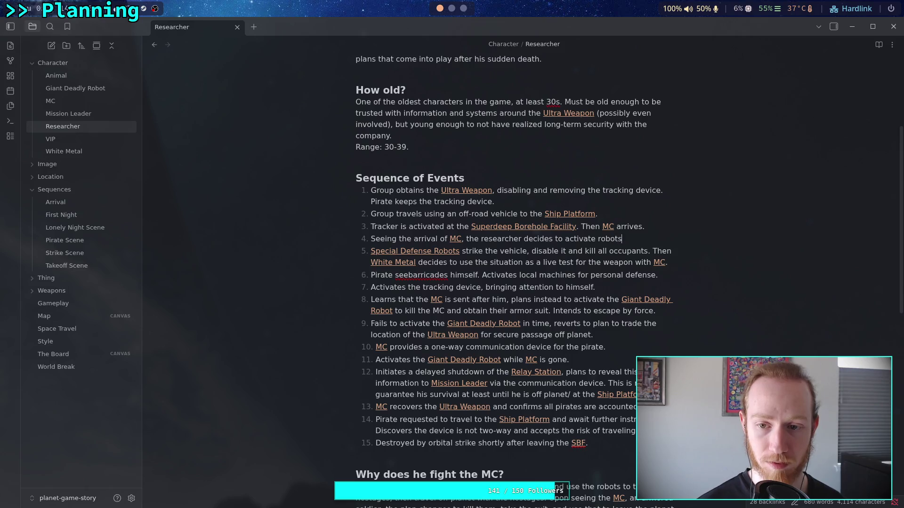
type(" for de")
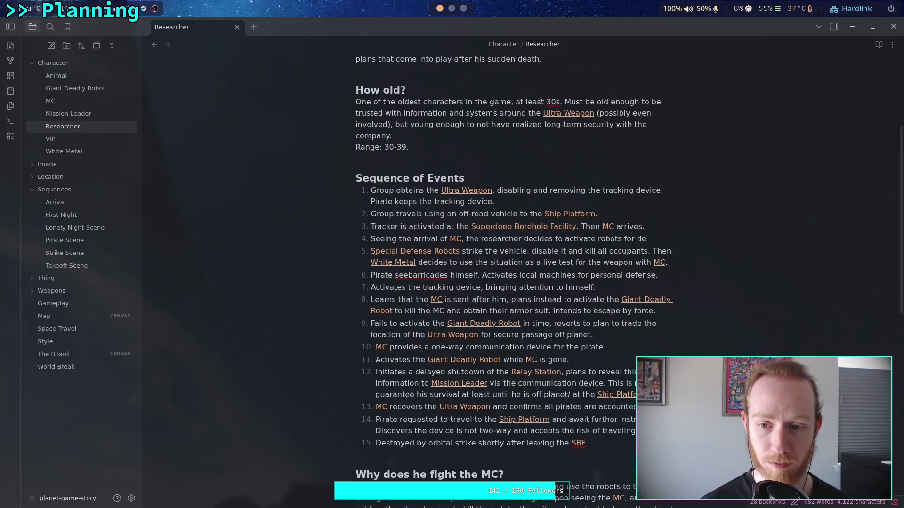
type("fense")
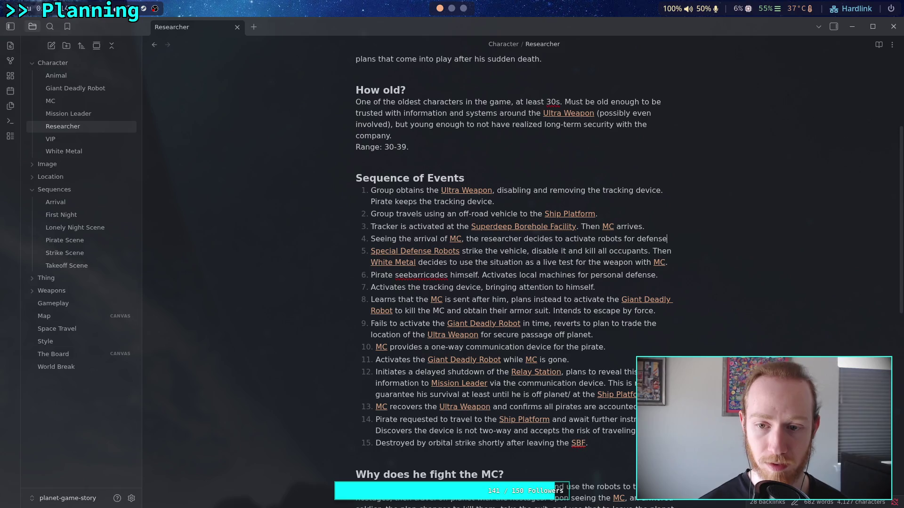
key("ctrl+BackSpace")
key("ctrl+BackSpace")
key("ctrl+BackSpace")
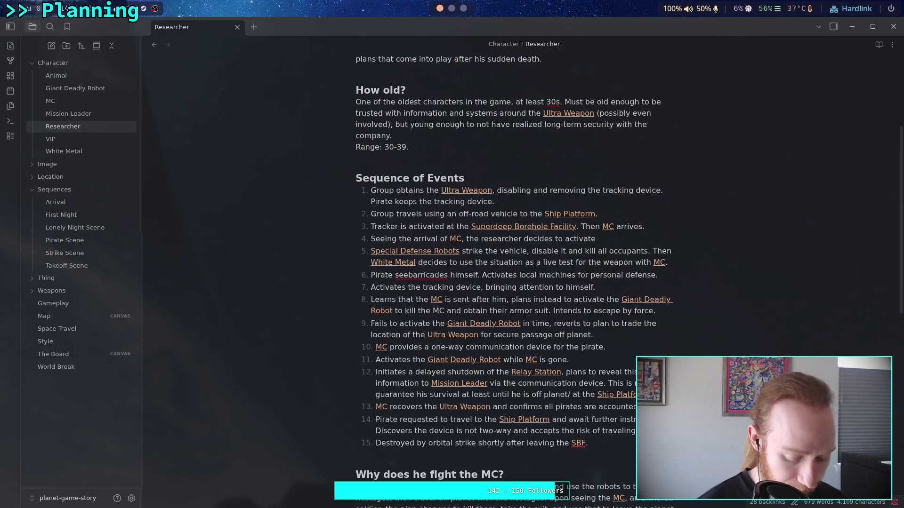
type("the [[Gi")
key("Return")
Step: Finish item 4 with 'to kill the [[MC]] and escape later. Also hacks many on-site robots.'
type("to ")
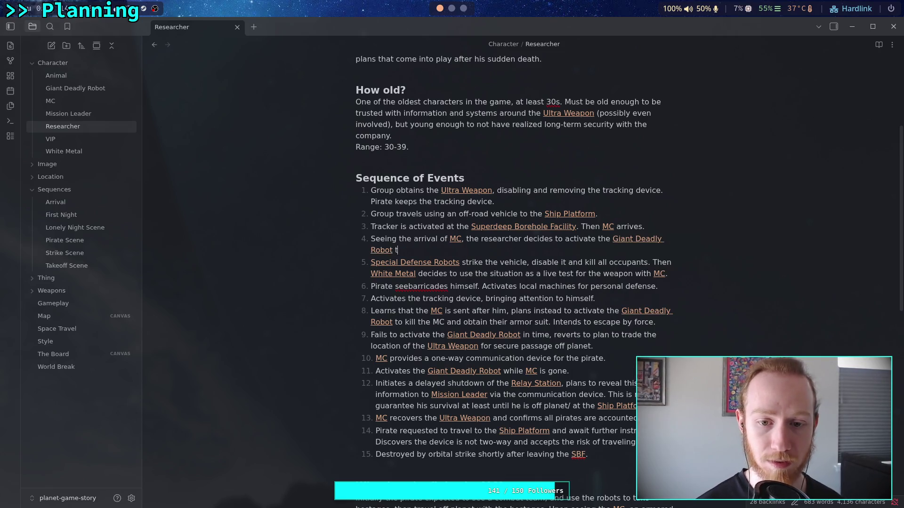
type("ki")
type("the [[MC")
key("Return")
type("and escape later.")
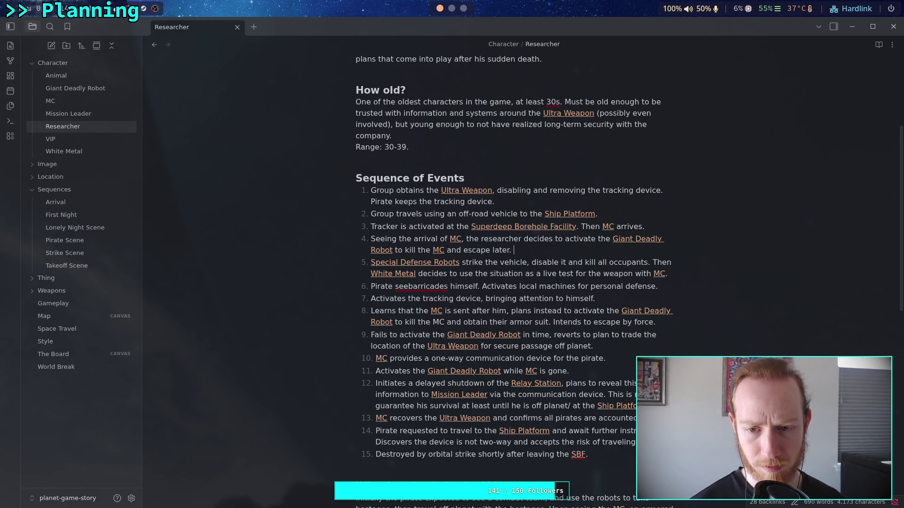
type("Also ")
type("ac")
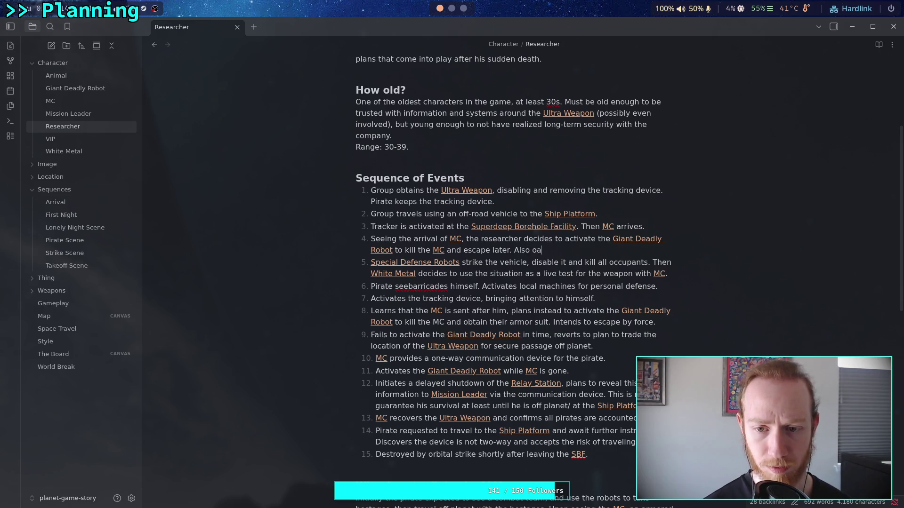
key("BackSpace")
key("BackSpace")
type("hacks many on-site robots")
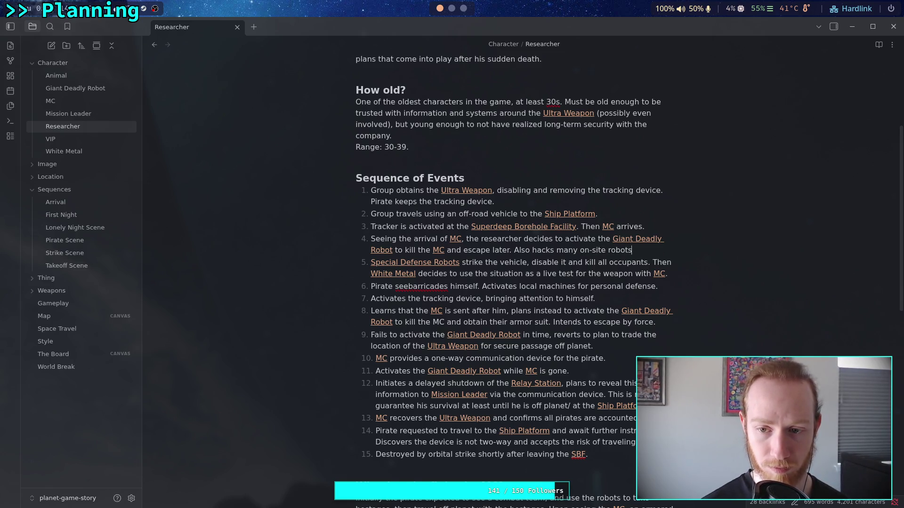
type(".")
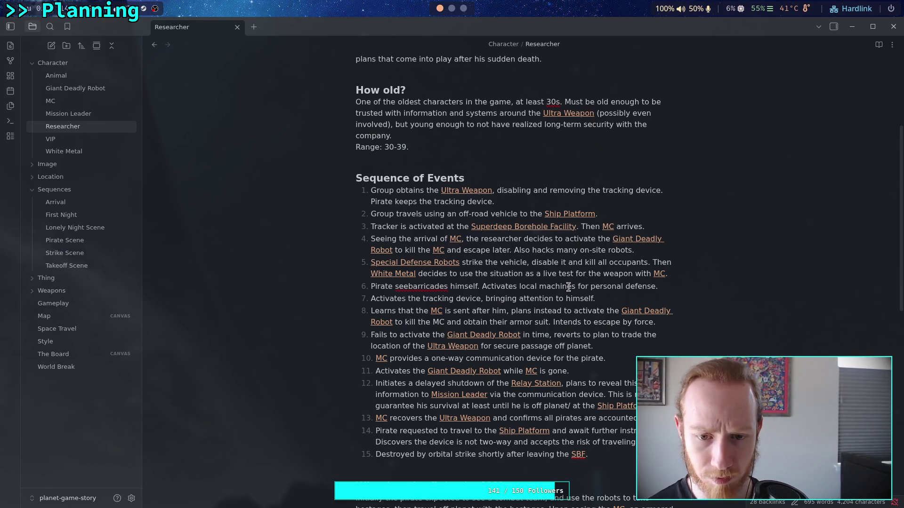
Step: Replace step 6's pirate text with 'Researcher notices the vehicle is hit, barricades himself deeper into the facility'
left_click_drag(408, 287, 655, 287)
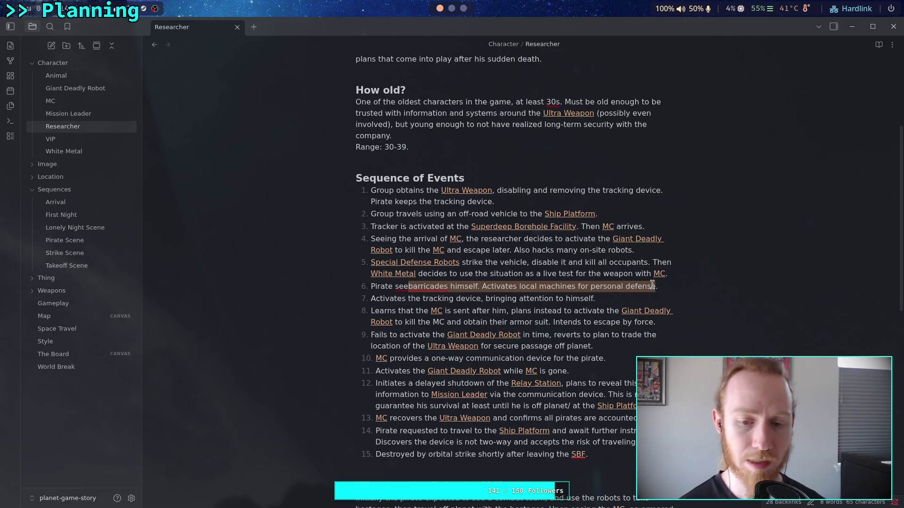
key("BackSpace")
key("BackSpace")
key("BackSpace")
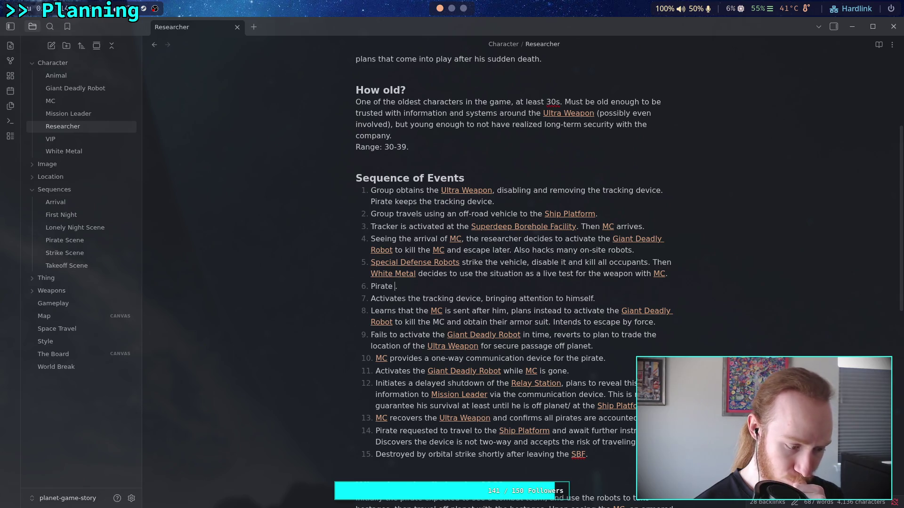
type("wants")
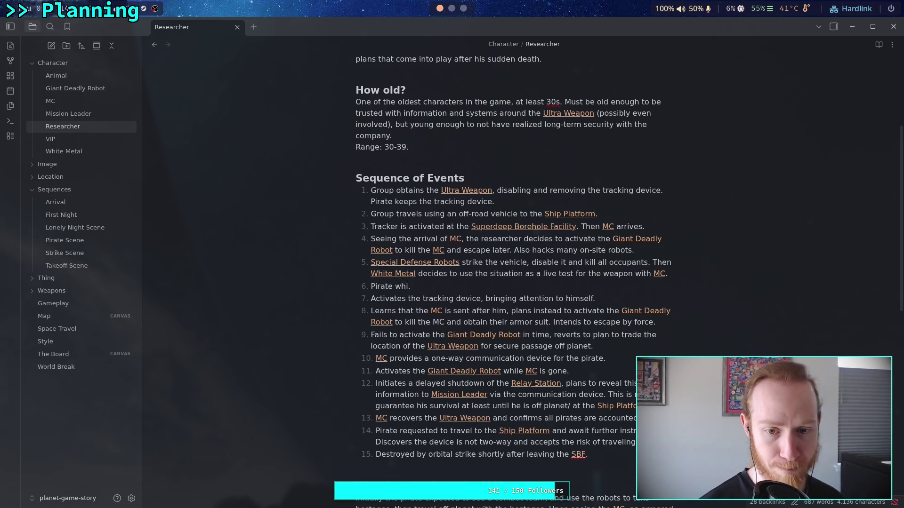
key("BackSpace")
key("BackSpace")
key("BackSpace")
type("itnesses ")
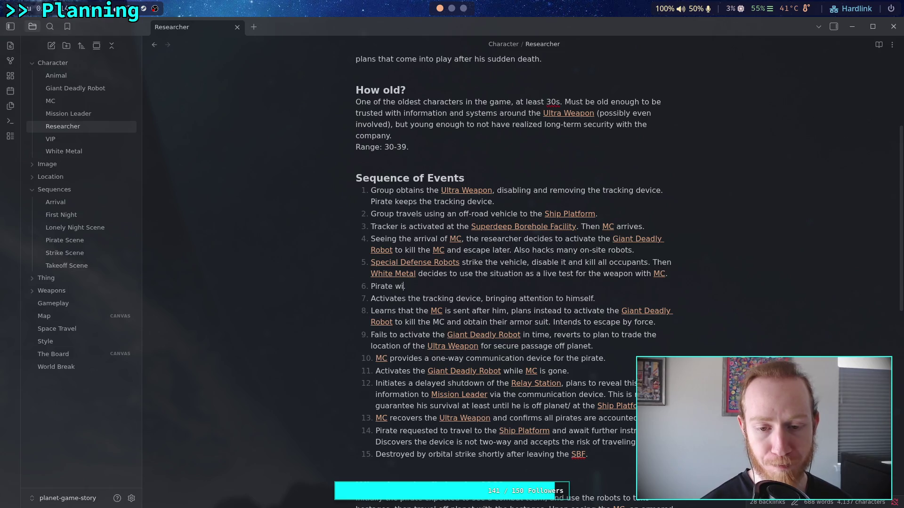
type("the")
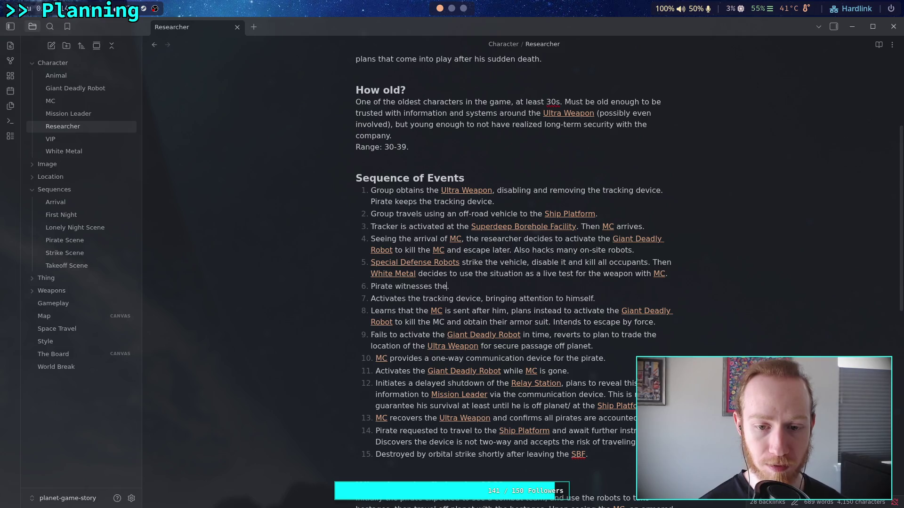
key("BackSpace")
key("BackSpace")
key("BackSpace")
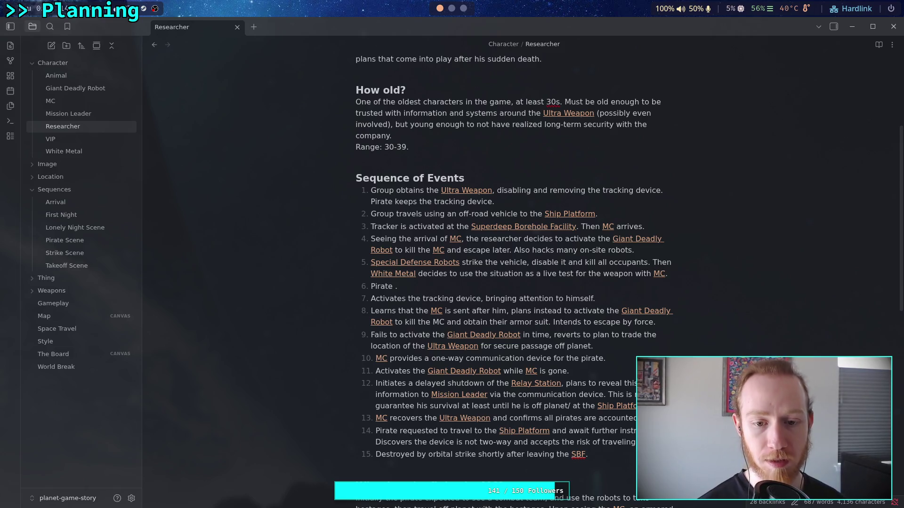
key("BackSpace")
key("BackSpace")
key("BackSpace")
key("BackSpace")
key("BackSpace")
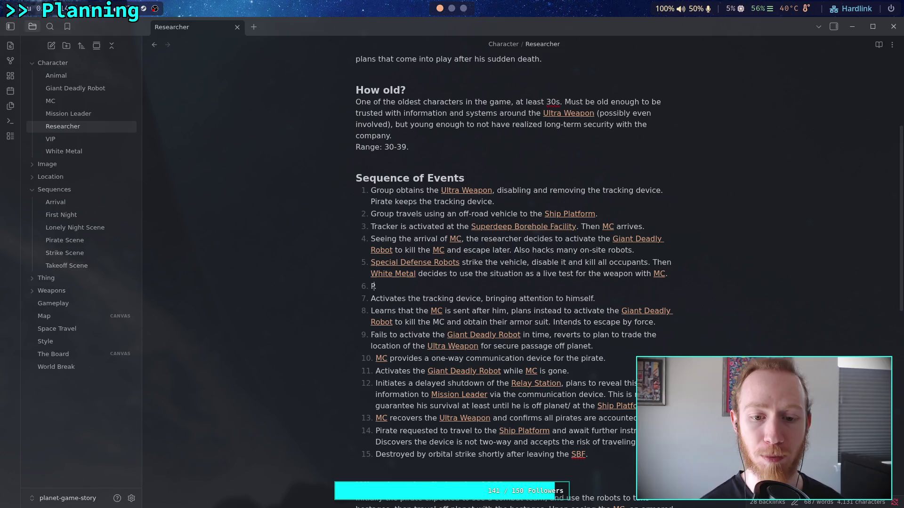
type("Researcher sees his")
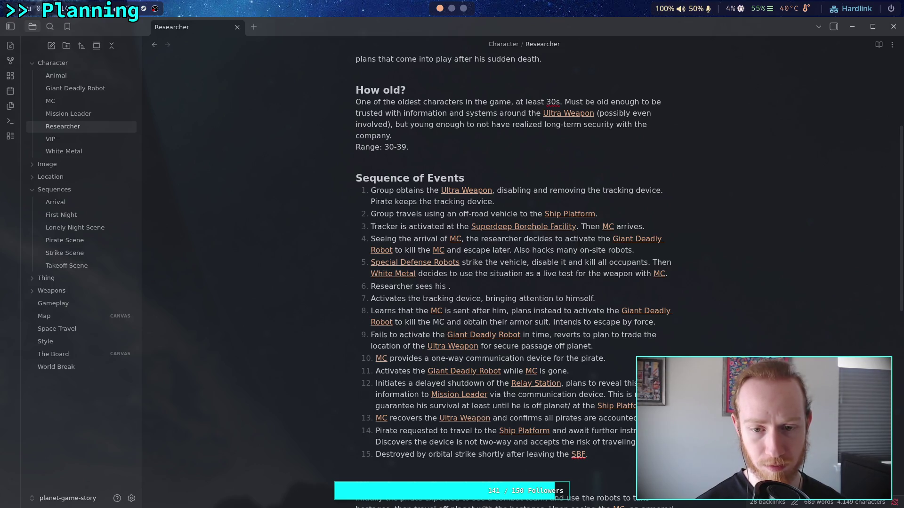
key("BackSpace")
key("BackSpace")
key("BackSpace")
type("d")
key("BackSpace")
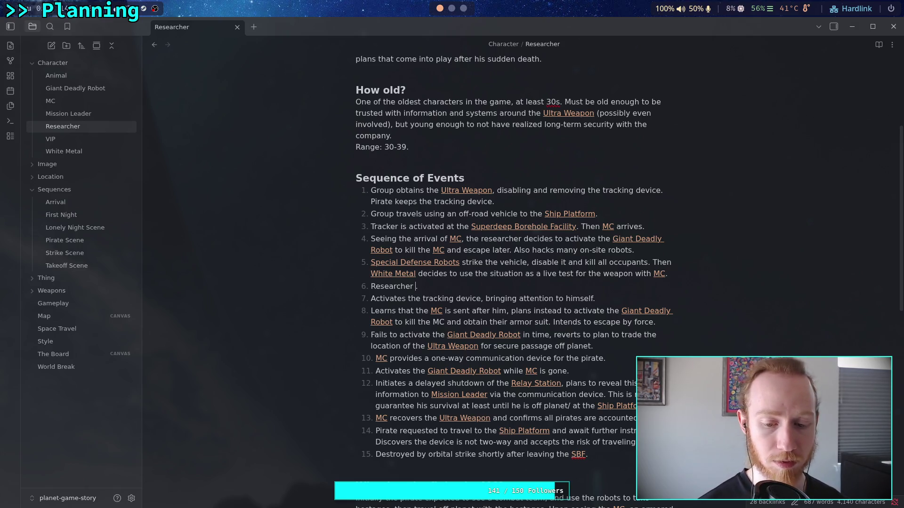
type("notices ")
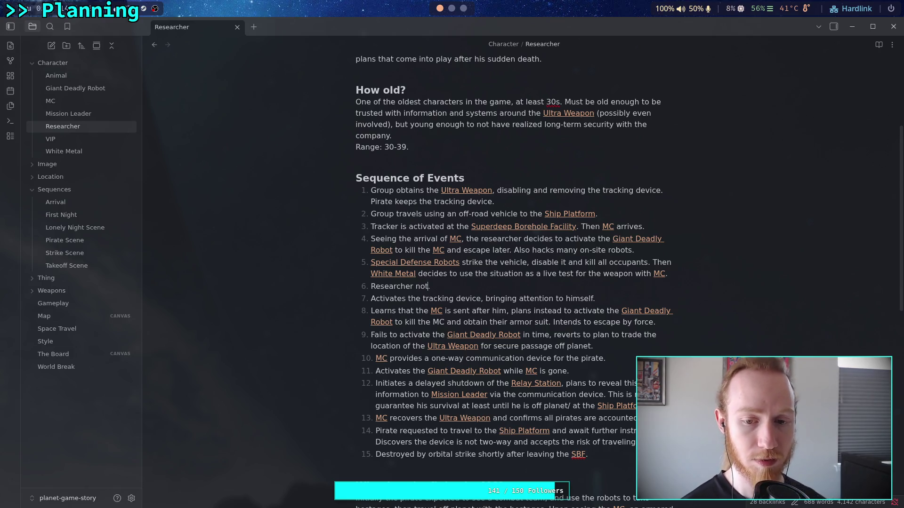
type("the vehicle ")
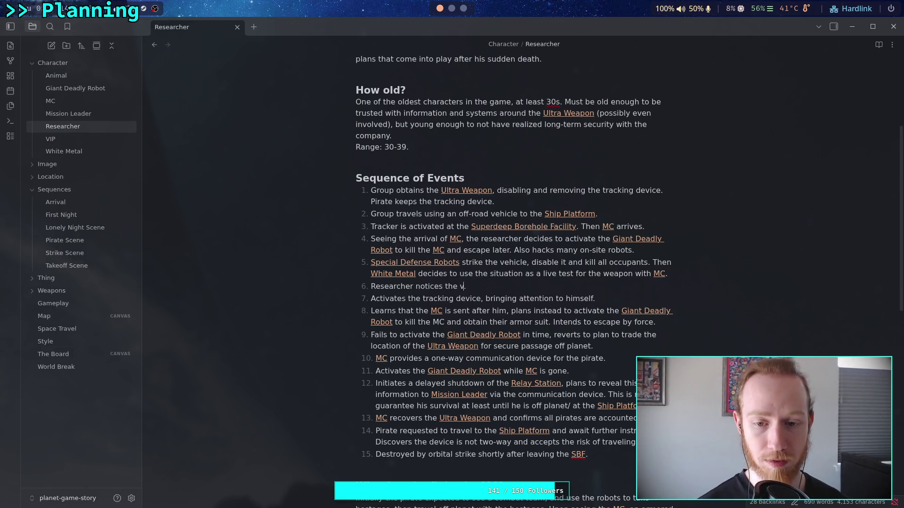
type("is ")
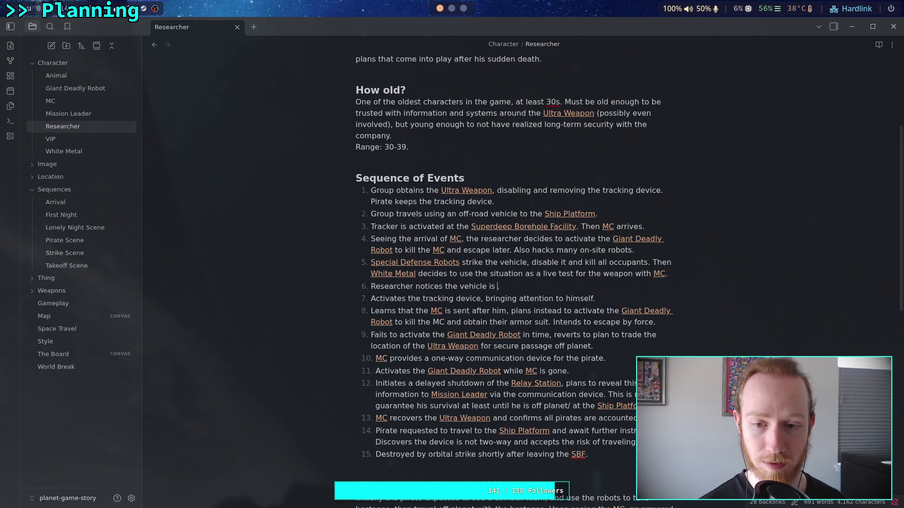
type("hit, ")
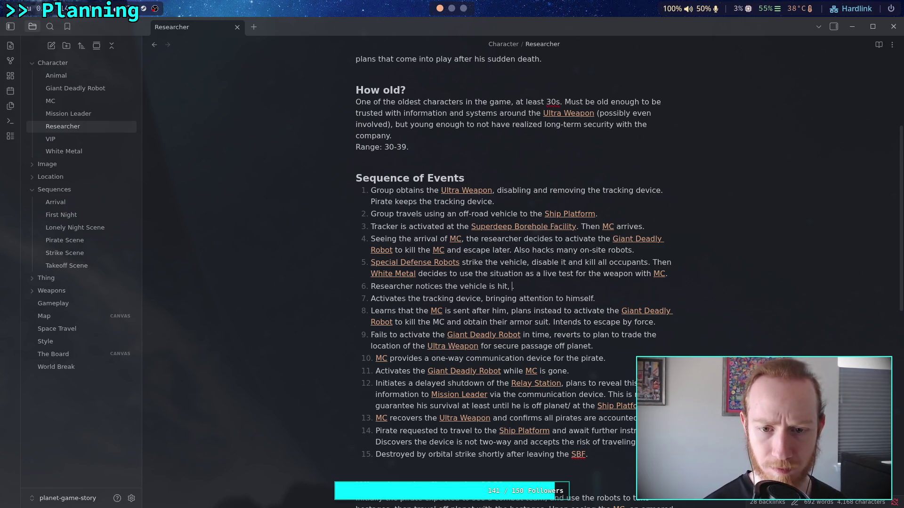
type("barri")
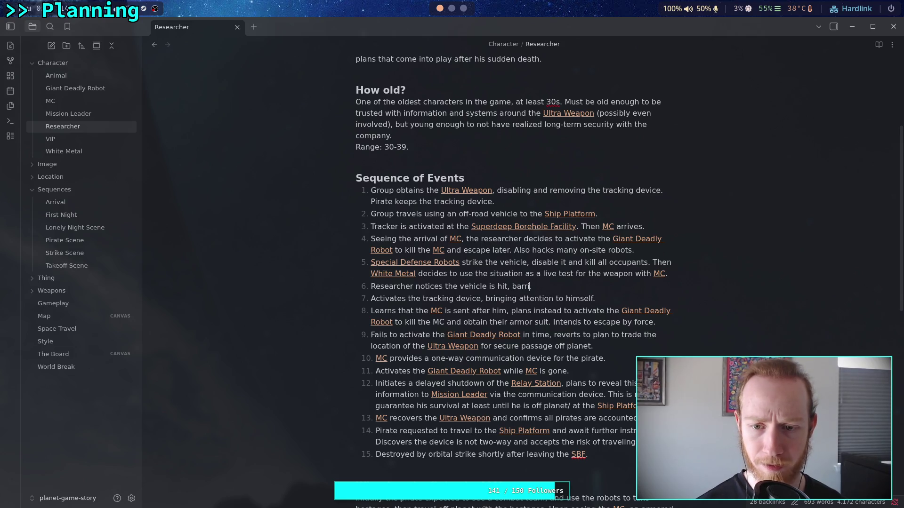
type("cades him")
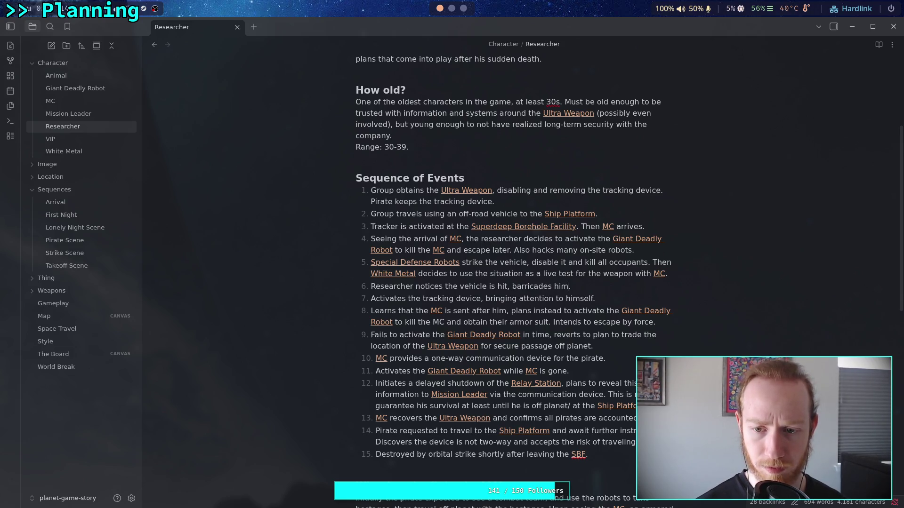
type("self de")
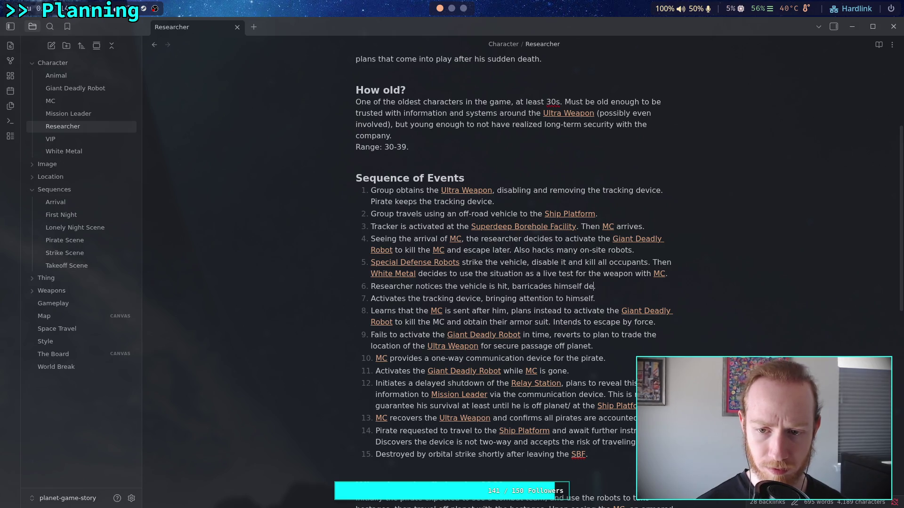
type("eper into the ")
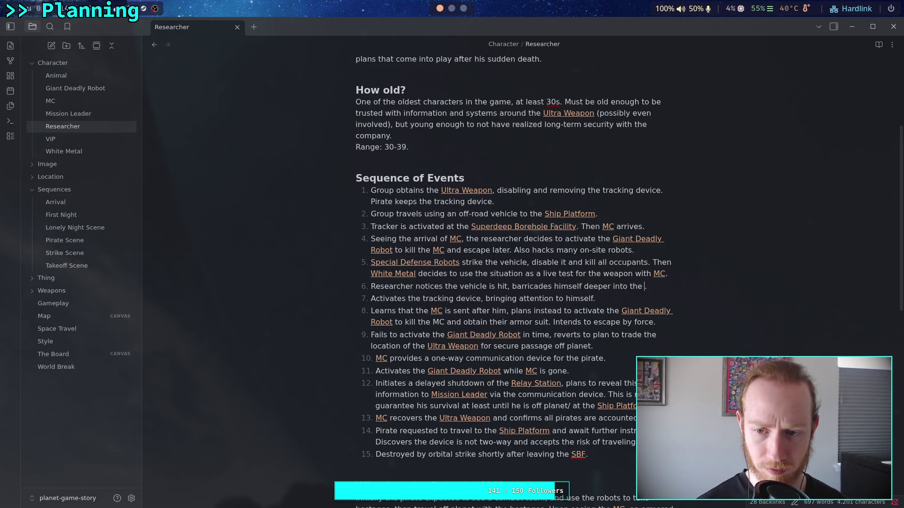
type("facility")
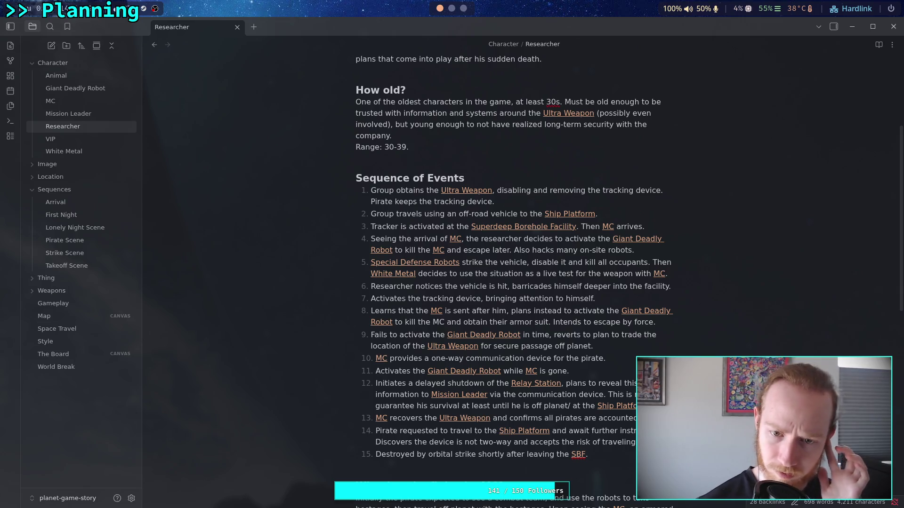
key("Down")
Step: Delete the tracking-device step and the step about learning the MC is sent
left_click_drag(596, 297, 372, 295)
key("BackSpace")
key("BackSpace")
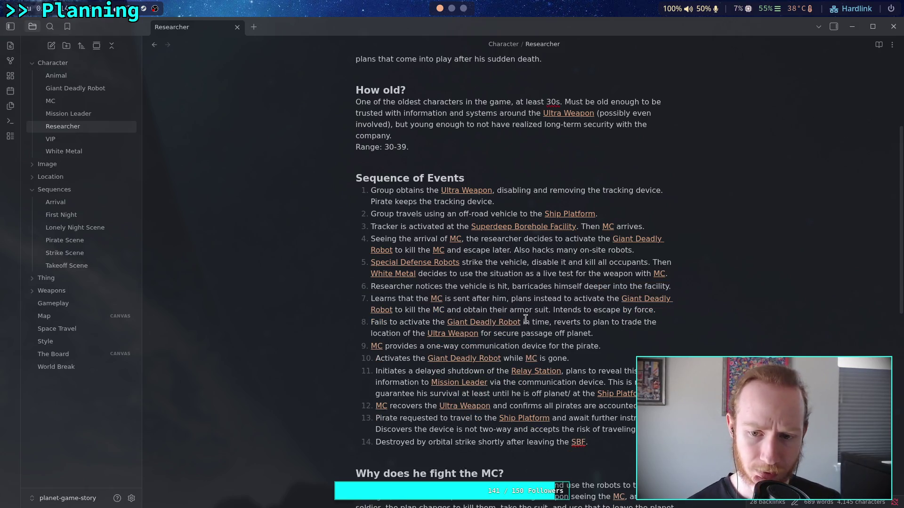
left_click_drag(673, 308, 338, 301)
key("BackSpace")
key("BackSpace")
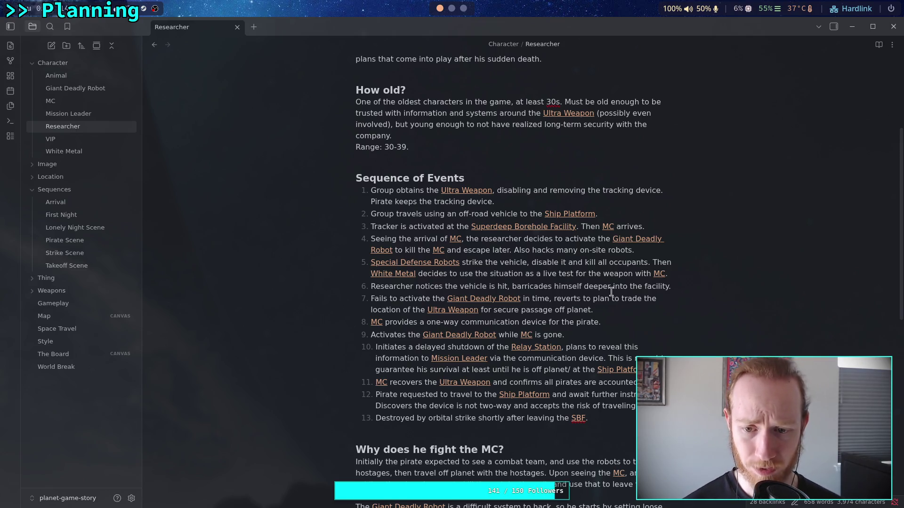
Step: Replace the Ultra Weapon trade clause with 'bluffs about setting off the charges to buy some time to think, and possibly survive'; add an empty step
left_click_drag(554, 300, 591, 313)
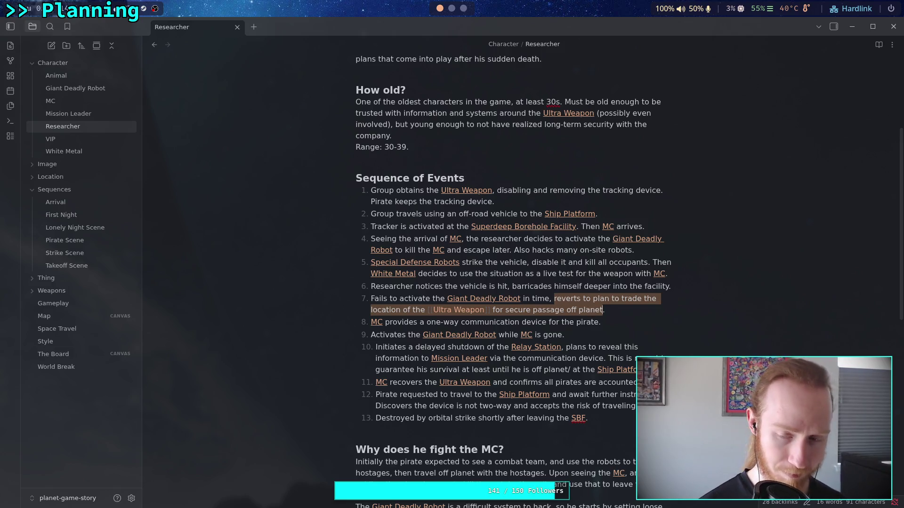
type("bluffs about setting ")
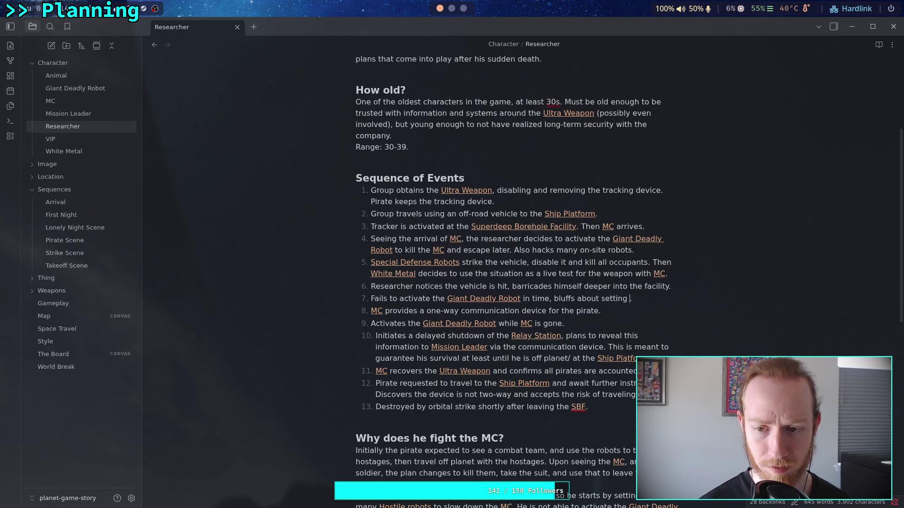
type("off the ")
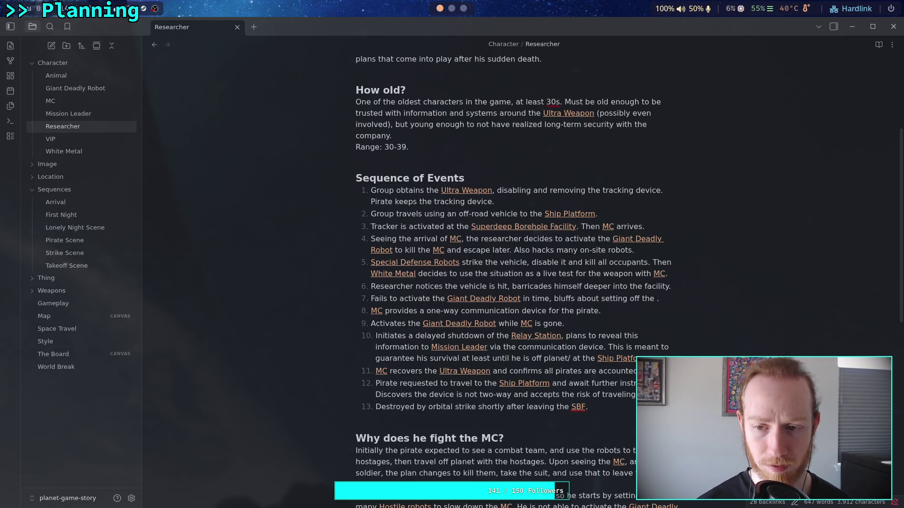
type("charges")
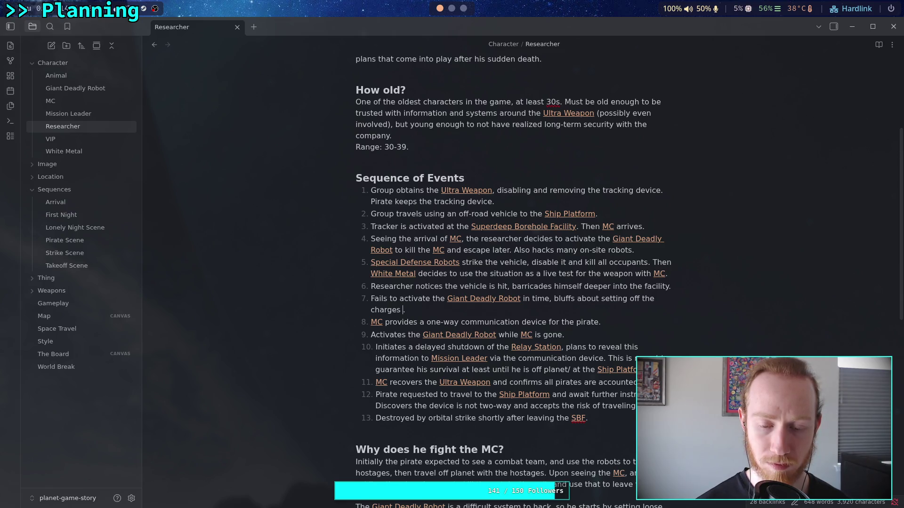
type("to buy ")
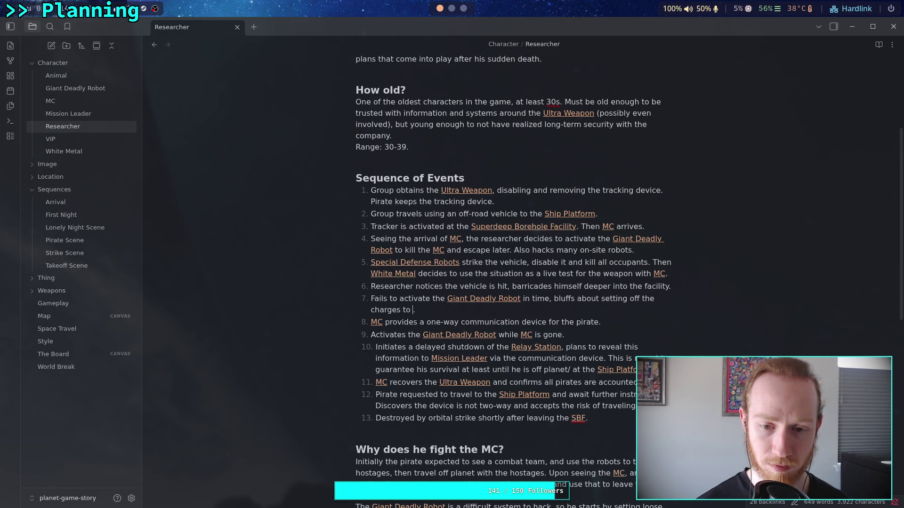
type("some ")
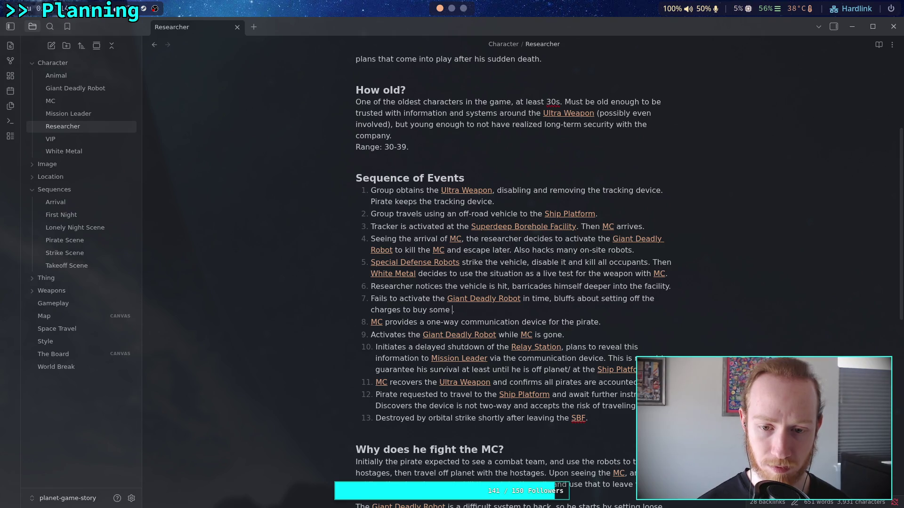
type("time to think")
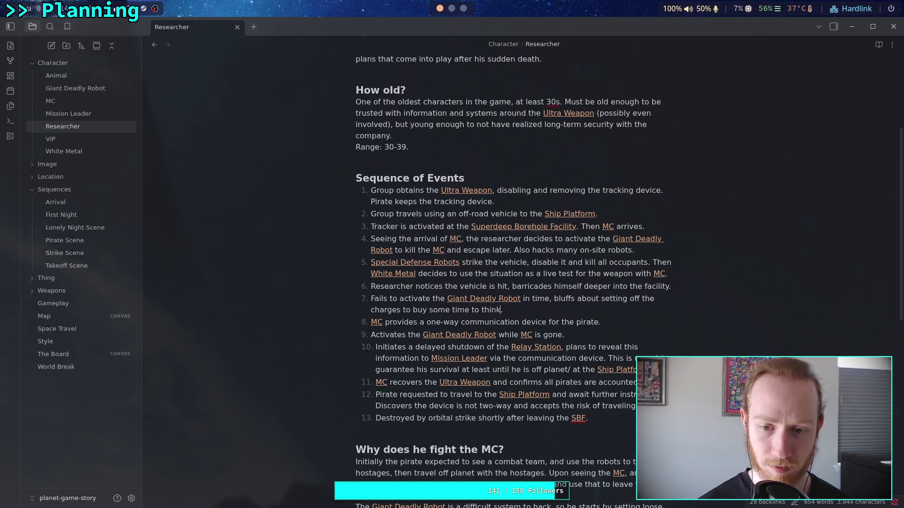
type(", and possibly s")
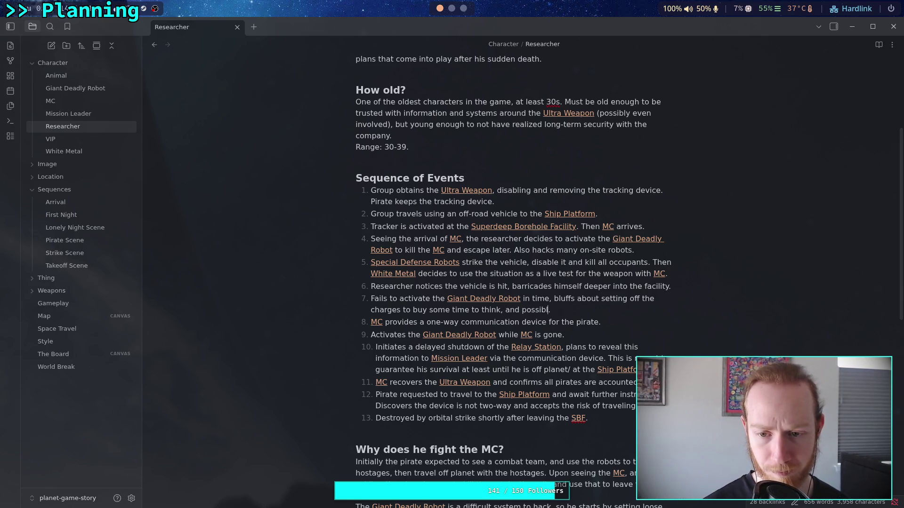
type("urvive")
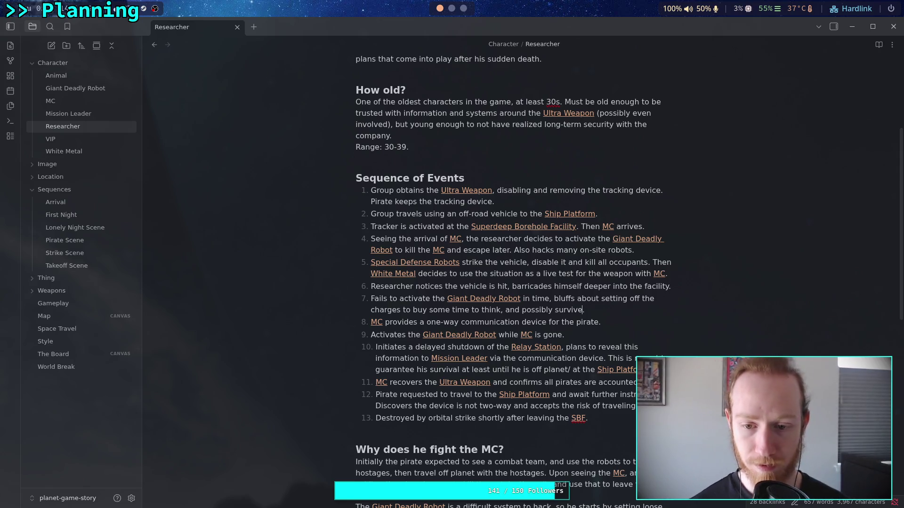
left_click(616, 311)
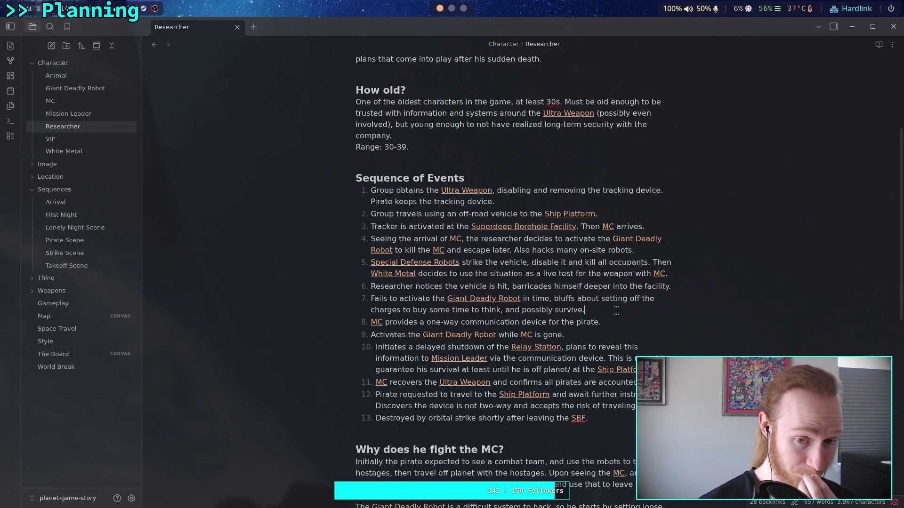
key("Return")
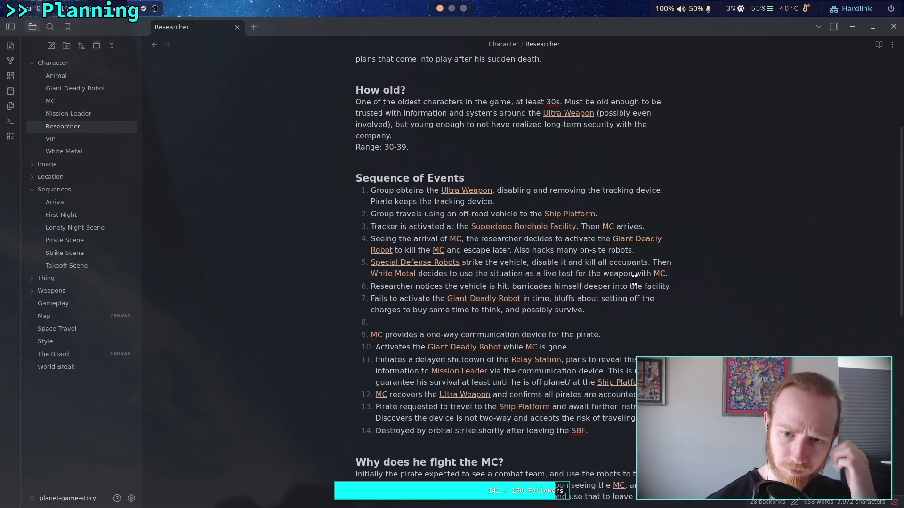
Step: Replace step 7's bluffing clause so it ends with '[[MC]] arrives'
mouse_move(582, 310)
left_mouse_down()
mouse_move(553, 304)
mouse_move(582, 310)
left_mouse_up()
left_click(552, 303)
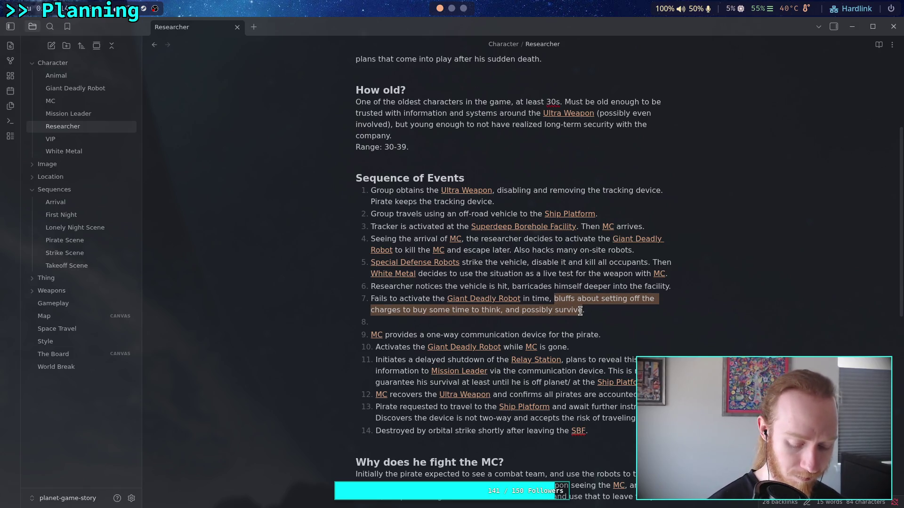
type("[[MC")
key("Return")
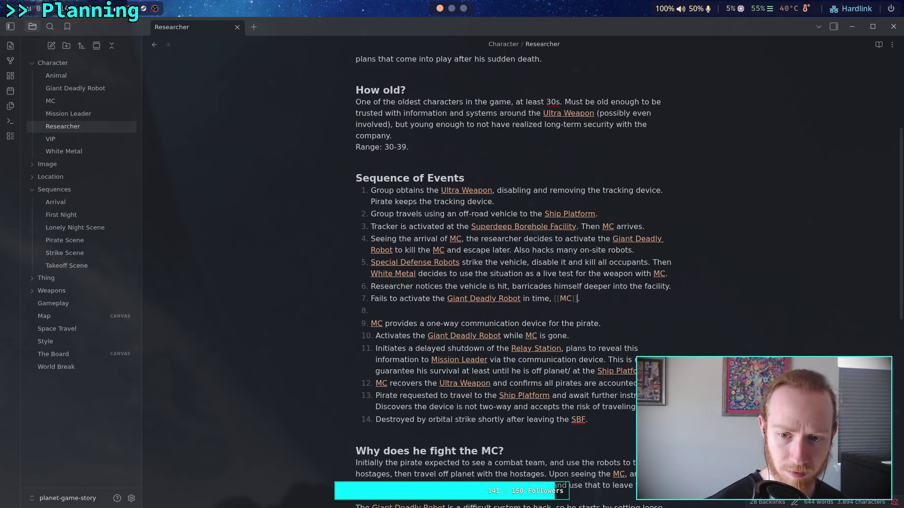
type("arrives")
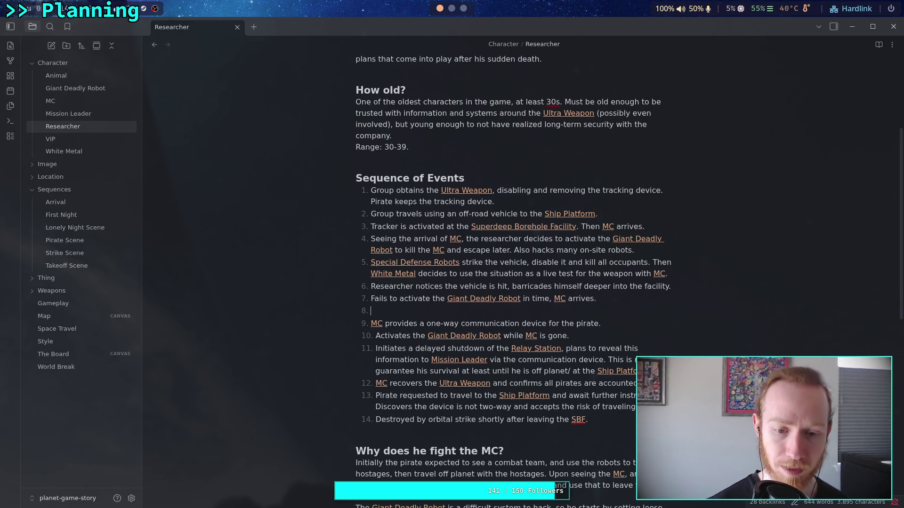
type("[[")
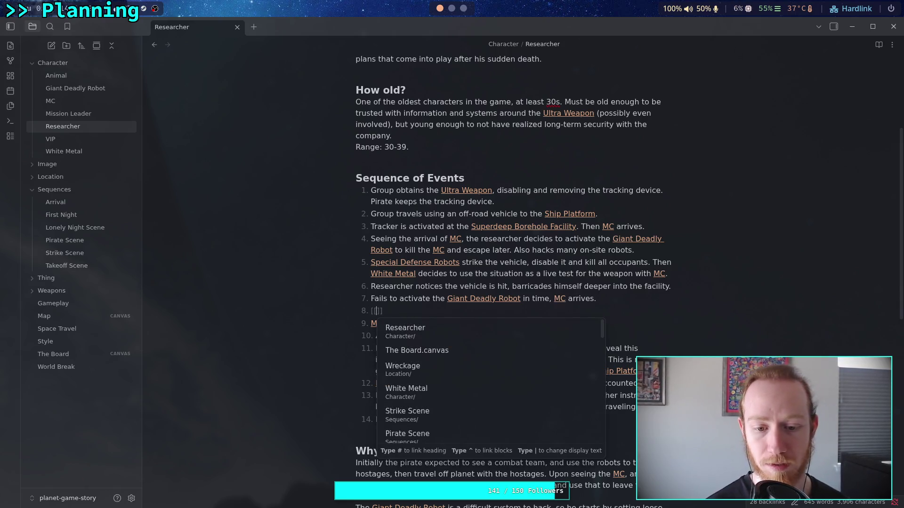
type("pir")
Step: Make step 8 read '[[Pirate Scene]] plays' and delete the communication-device step
key("Return")
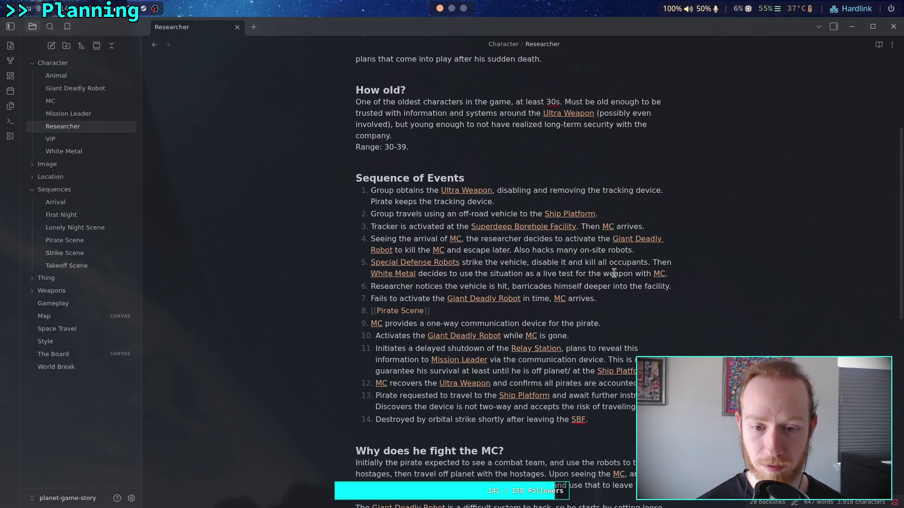
type(".")
key("BackSpace")
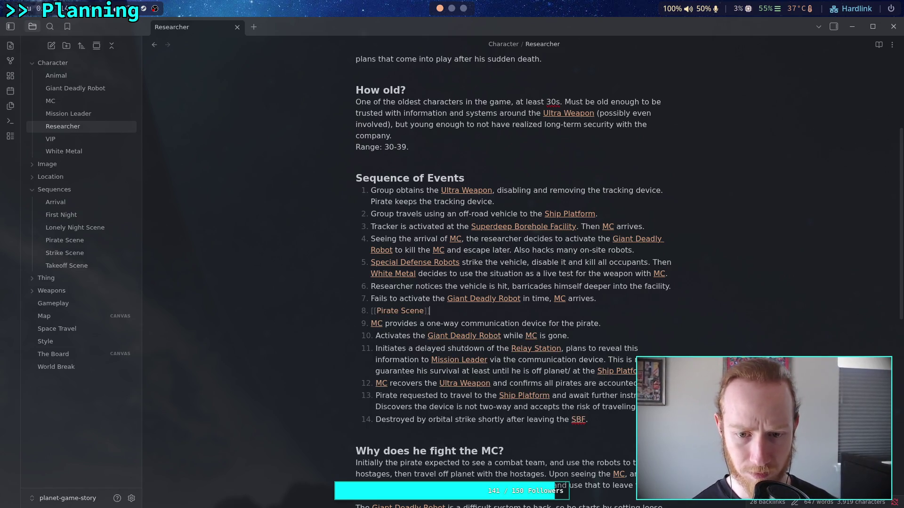
type(".")
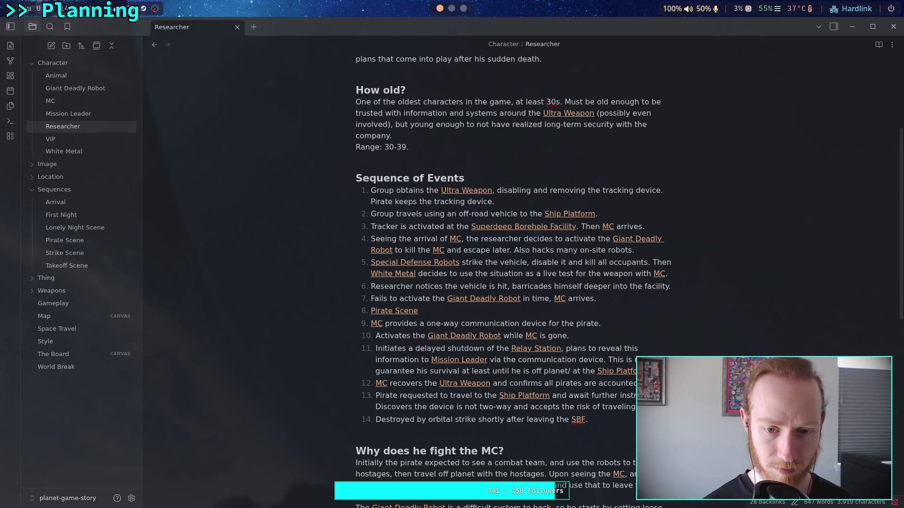
type("plays")
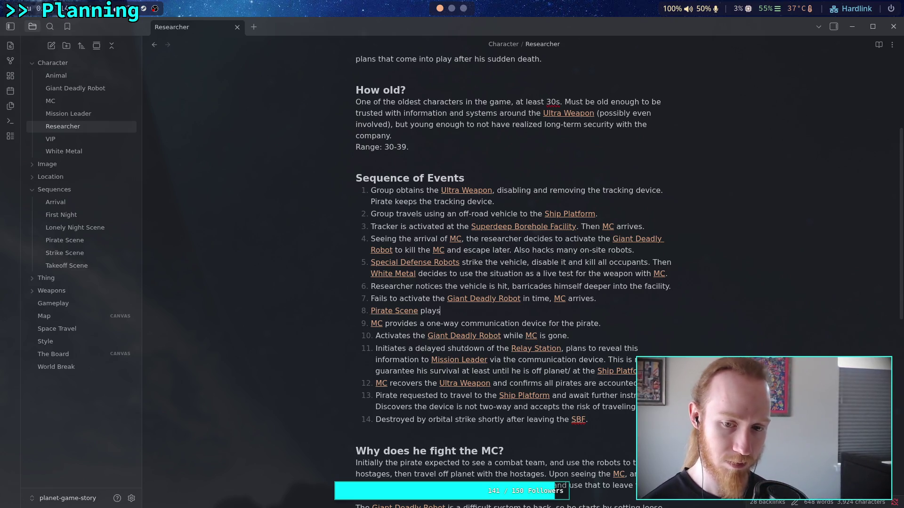
triple_click(612, 323)
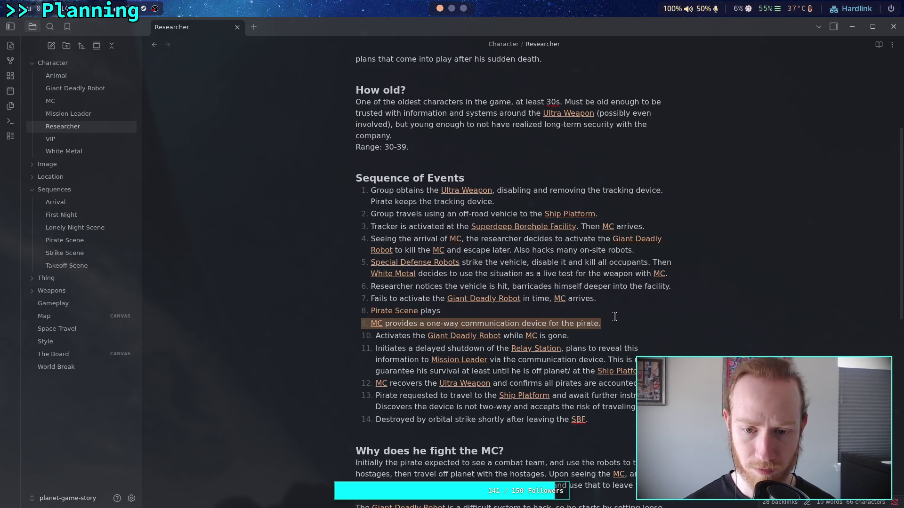
key("BackSpace")
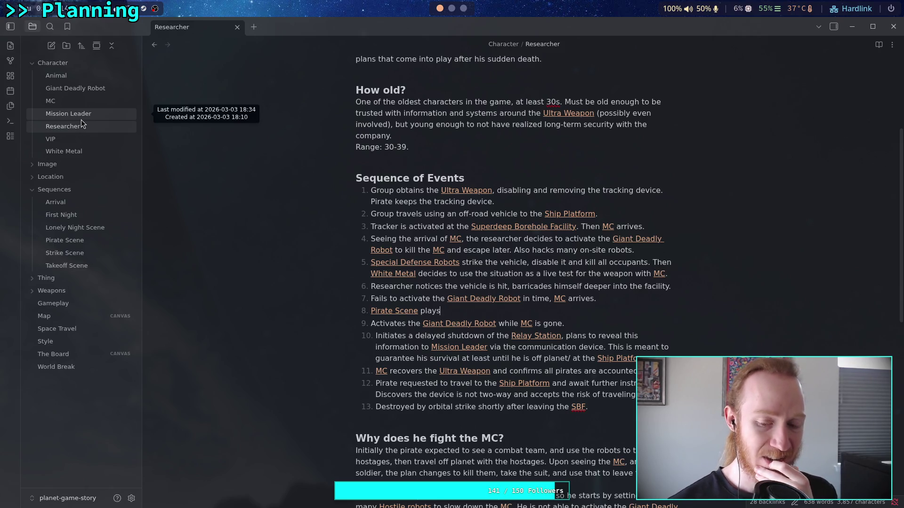
Step: Open the Pirate Scene note from Sequences and scroll through its standoff dialogue
left_click(76, 241)
scroll(312, 264, "down", 15)
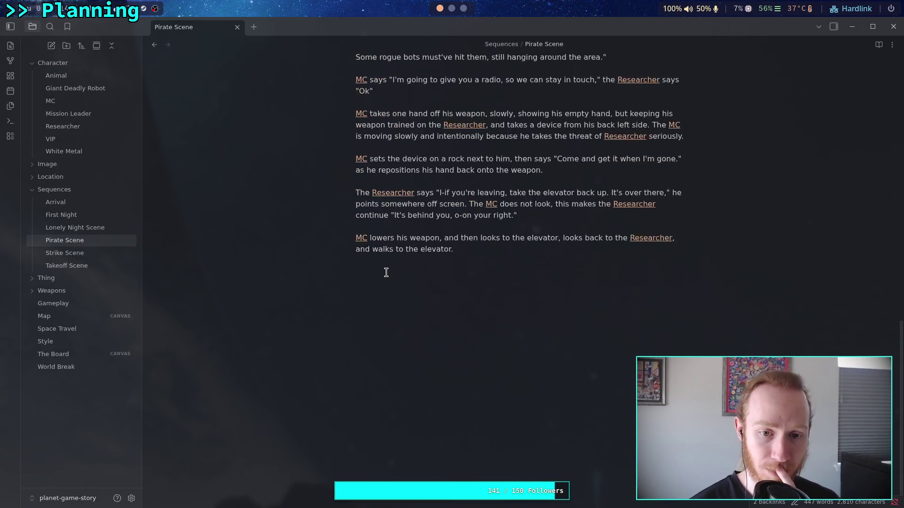
scroll(386, 272, "up", 15)
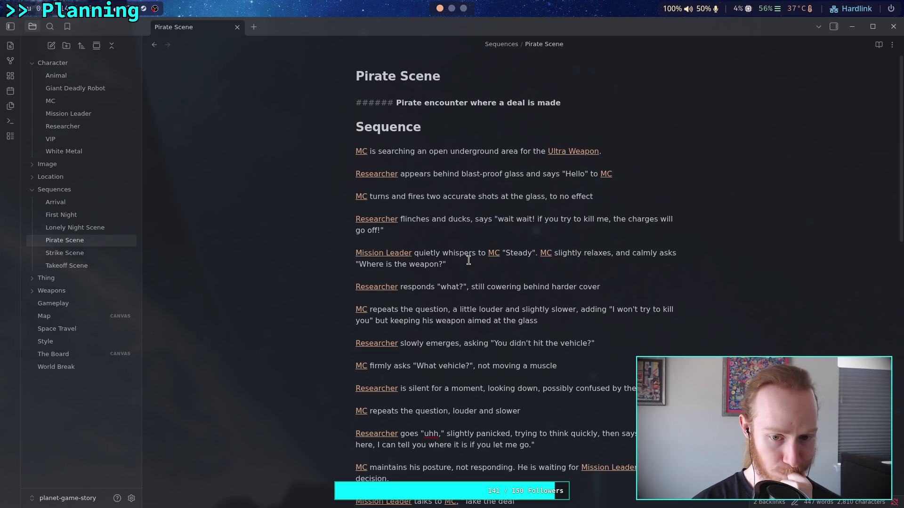
scroll(469, 261, "down", 5)
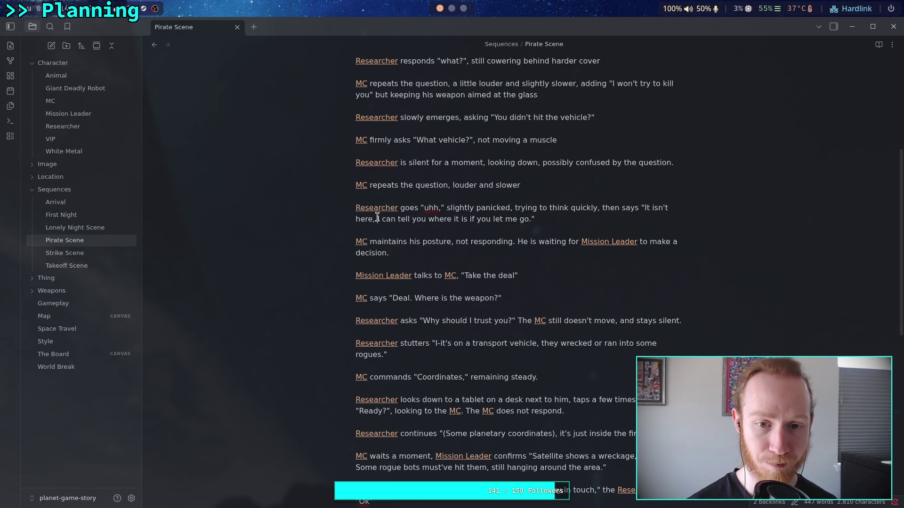
Step: Revise the Researcher's lines to read 'the weapon,' and 'rogues, I think-'
type("the weapon.")
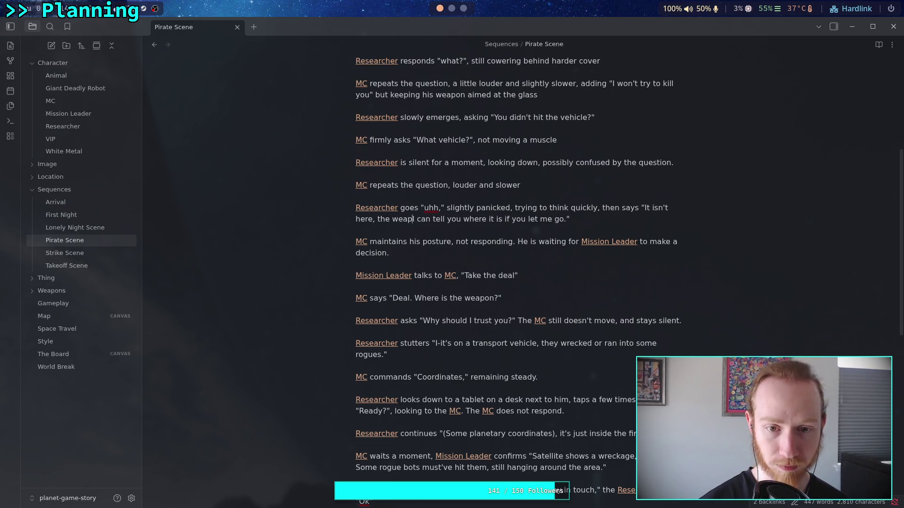
key("BackSpace")
type(",")
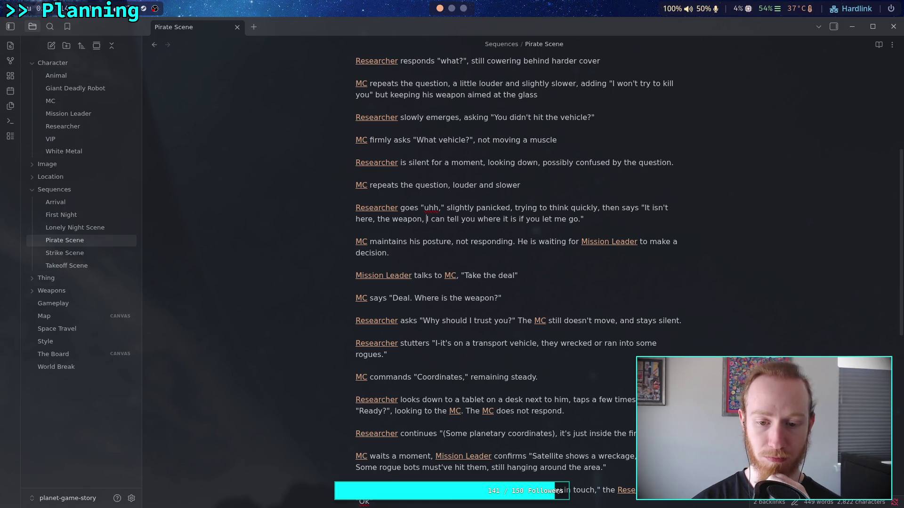
left_click(386, 358)
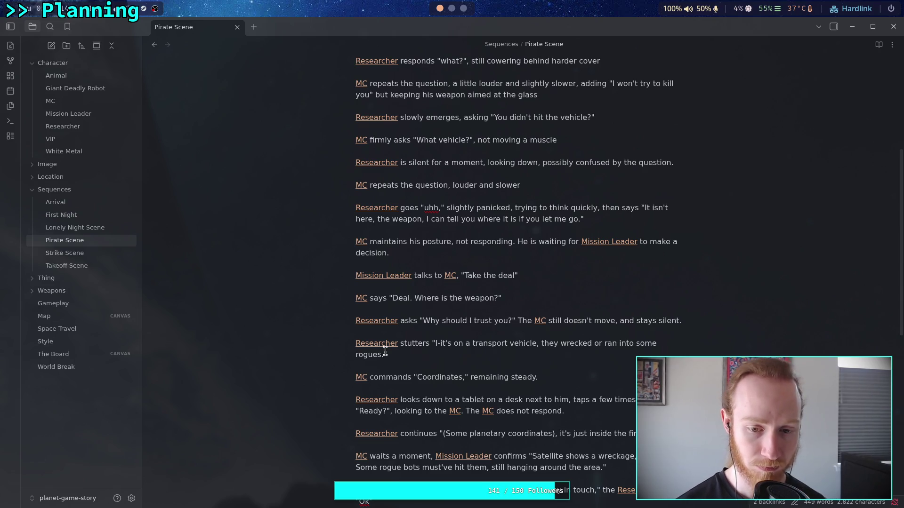
key("BackSpace")
type(", i")
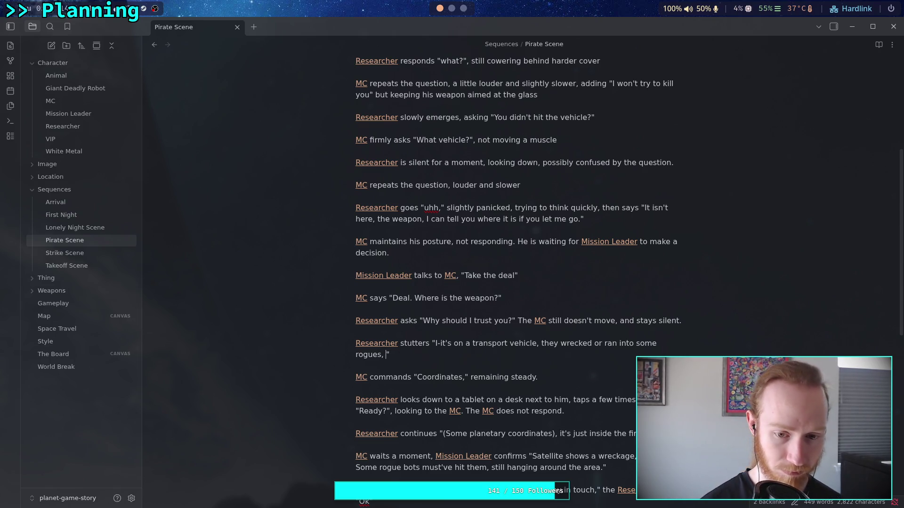
key("BackSpace")
key("BackSpace")
type("I think")
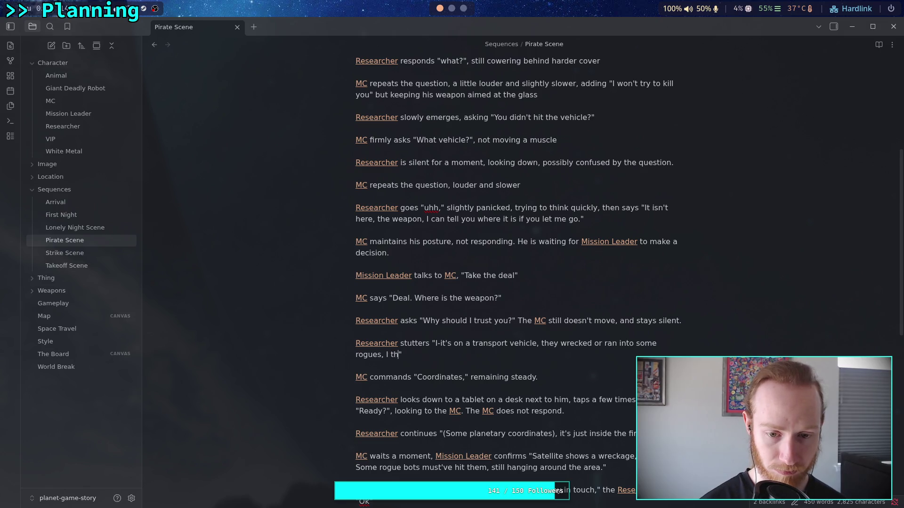
type("-")
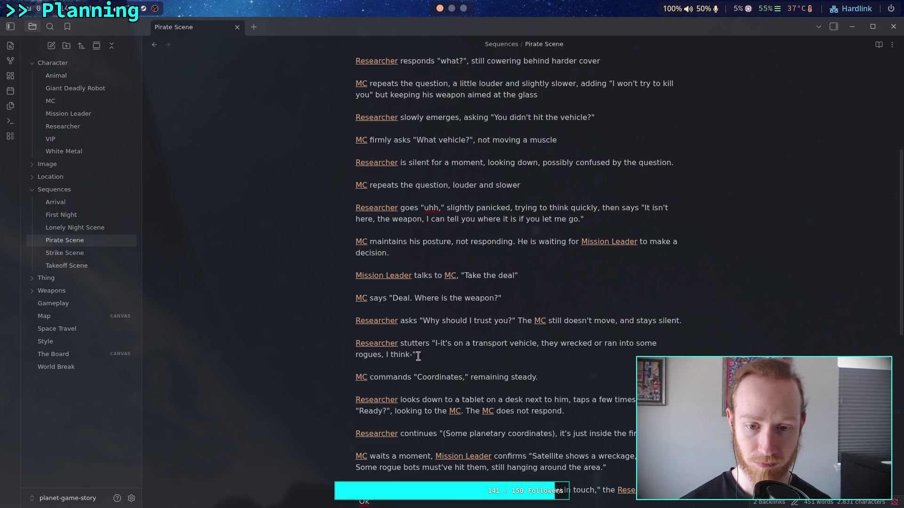
Step: Replace 'continues' in the Researcher's coordinates line with 'looks back down and says,'
scroll(446, 359, "down", 2)
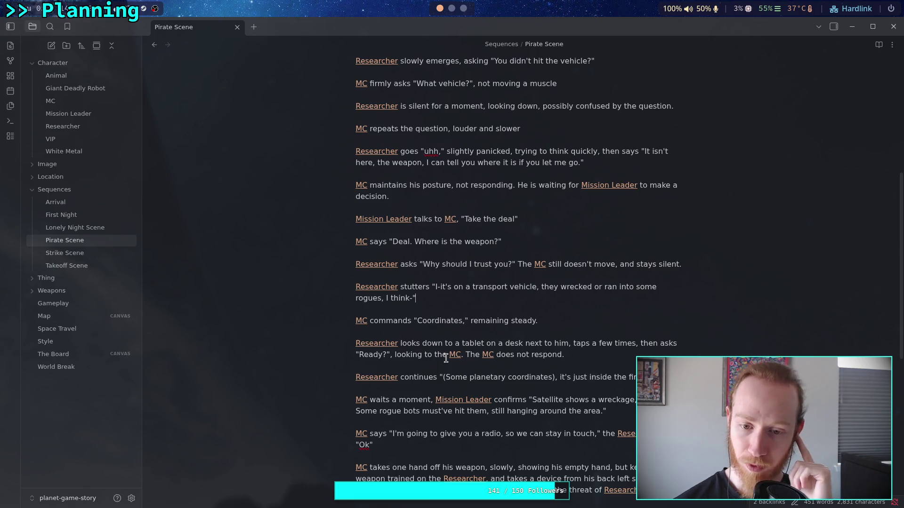
left_click(400, 377)
type("looks back down and says")
key("Delete")
key("Delete")
key("Delete")
type(",")
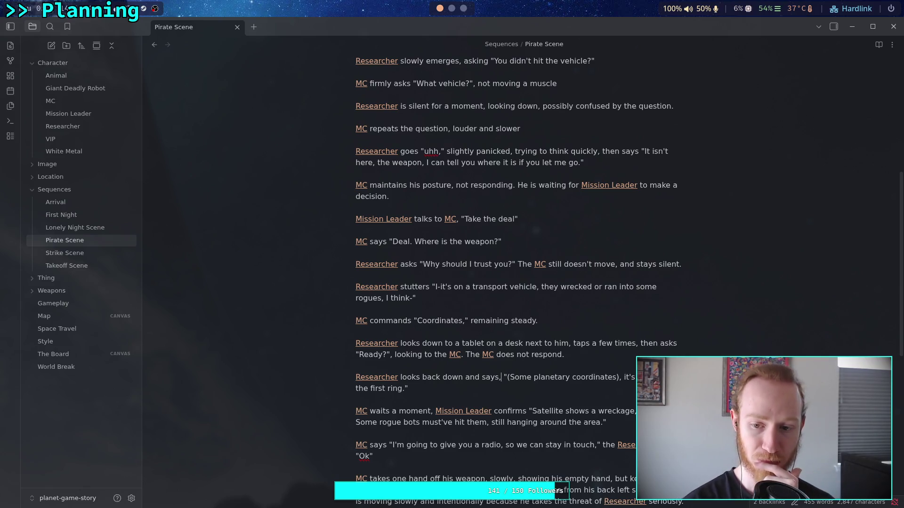